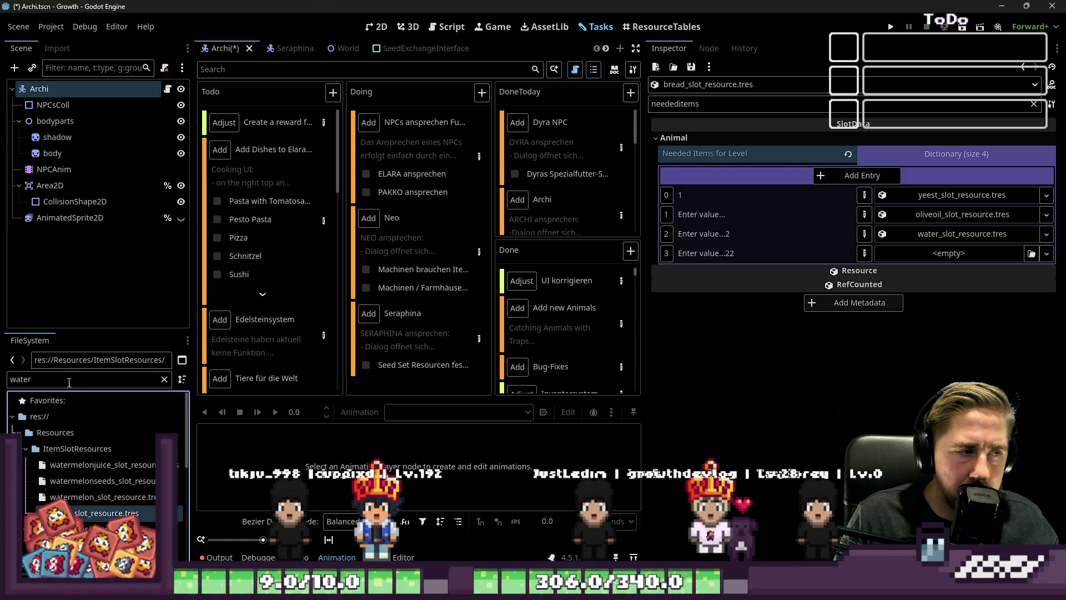
Step: Drop flour_slot_resource.tres into the empty dictionary entry and change entry 1's key to 2
type("fl")
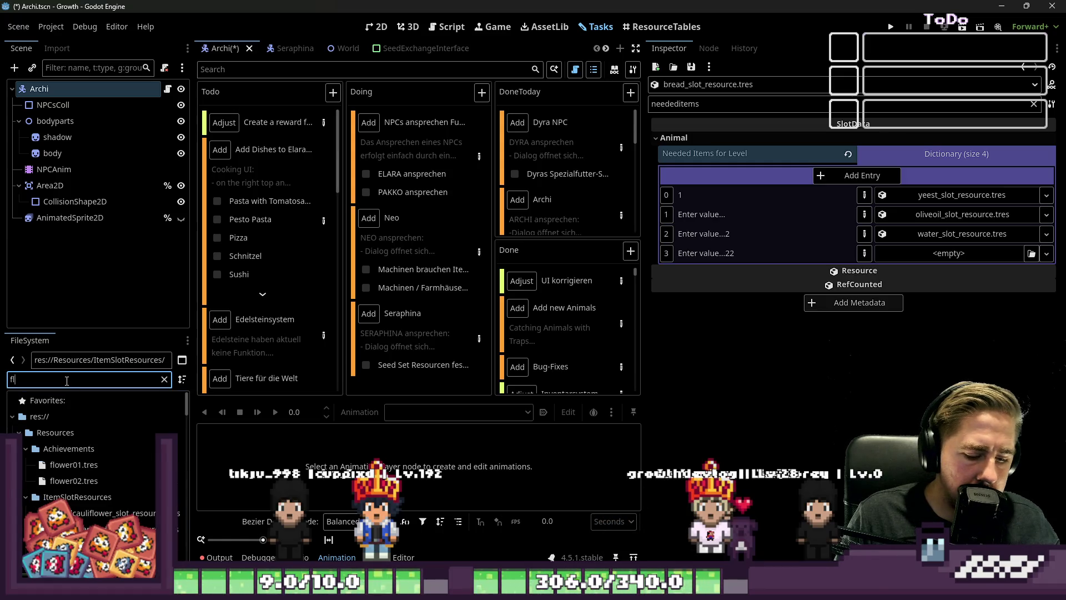
type("ou")
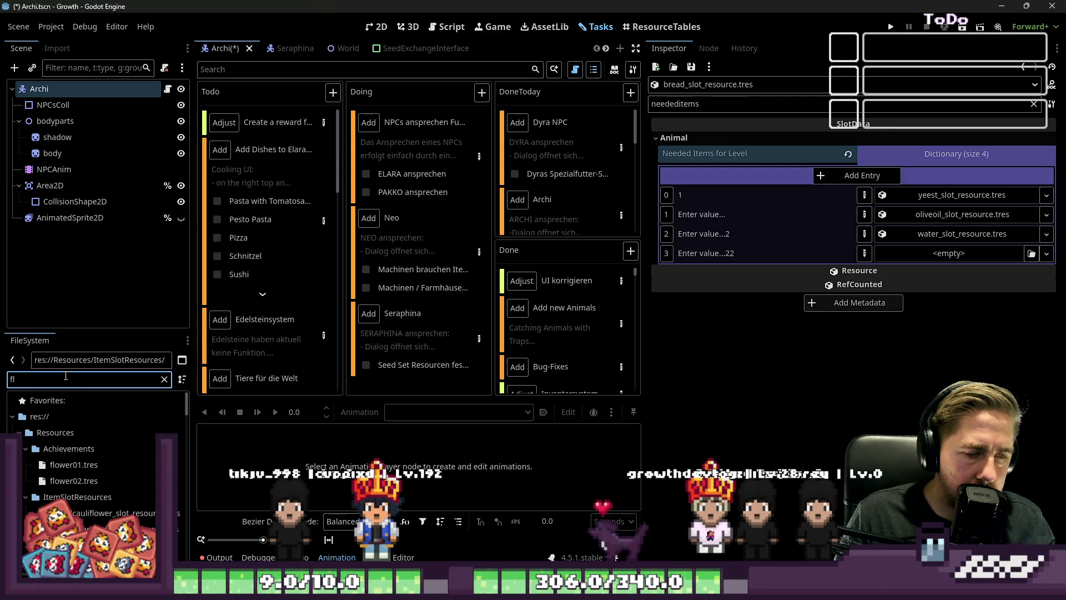
type("r")
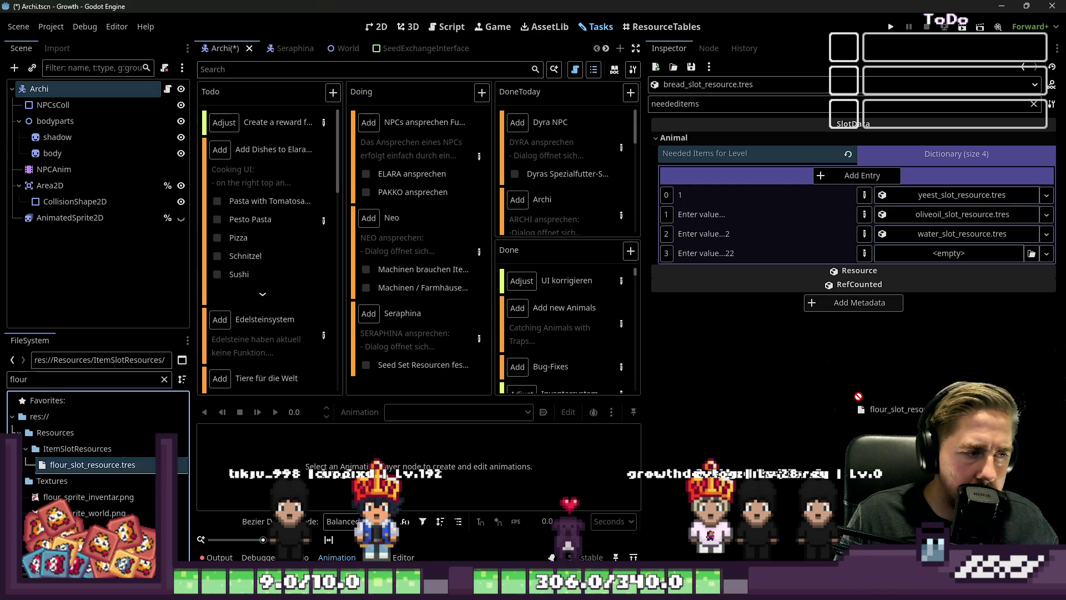
left_click_drag(927, 267, 933, 255)
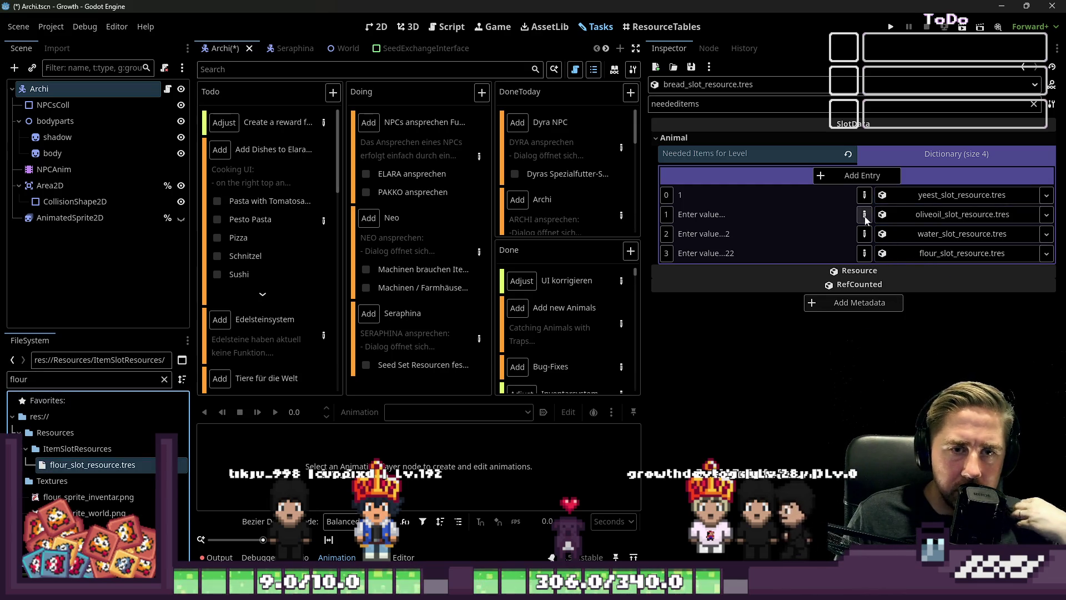
left_click(751, 214)
key("ctrl+a")
type("2")
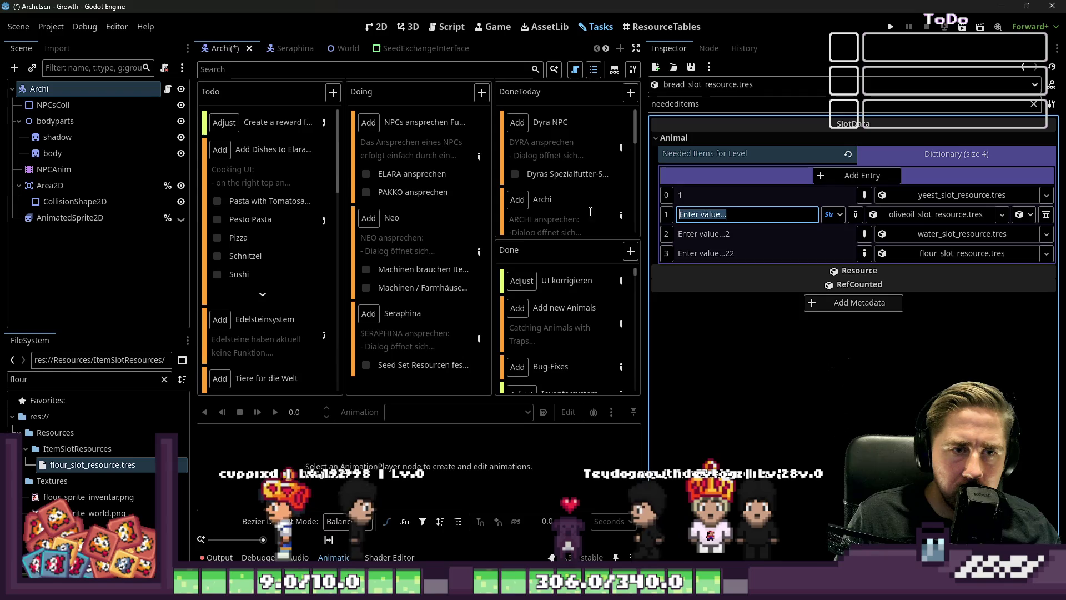
Step: Set the remaining keys to 3 and 4, then collapse the Needed Items dictionary
left_click(799, 240)
key("ctrl+a")
type("3")
left_click(756, 253)
key("ctrl+a")
type("4")
left_click(855, 215)
left_click(856, 234)
left_click(855, 253)
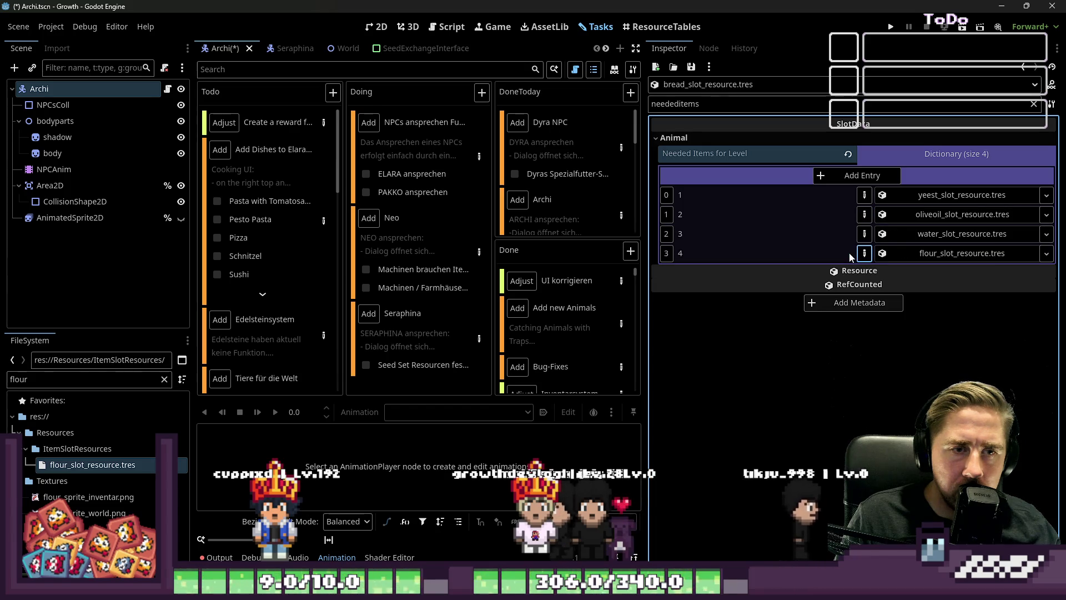
left_click(894, 160)
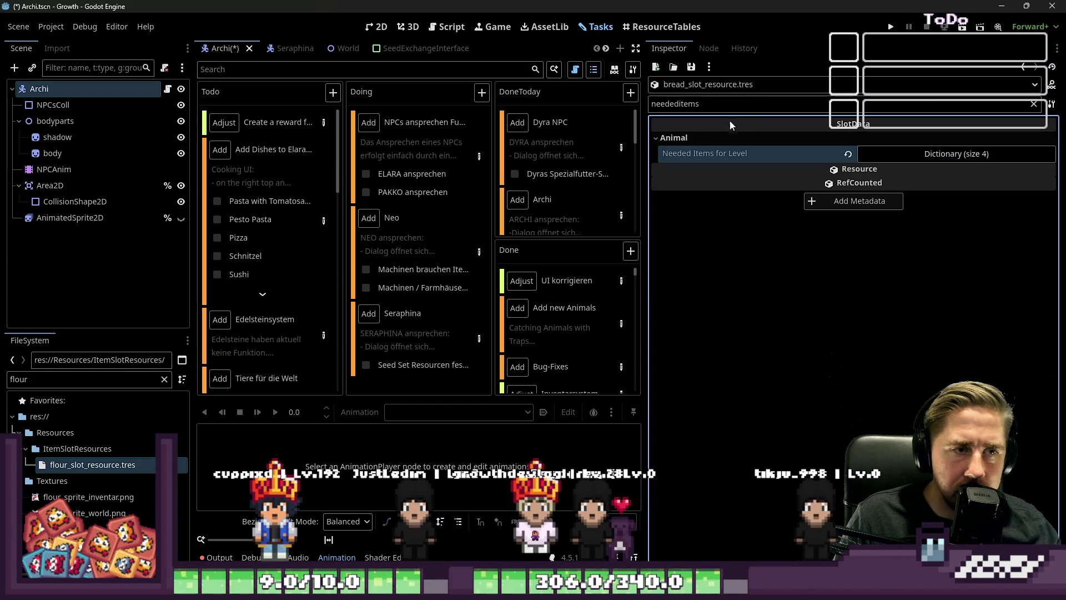
Step: Review the Todo dish list, drag the Tasks/Inspector divider right, then switch to Aseprite
scroll(265, 286, "down", 10)
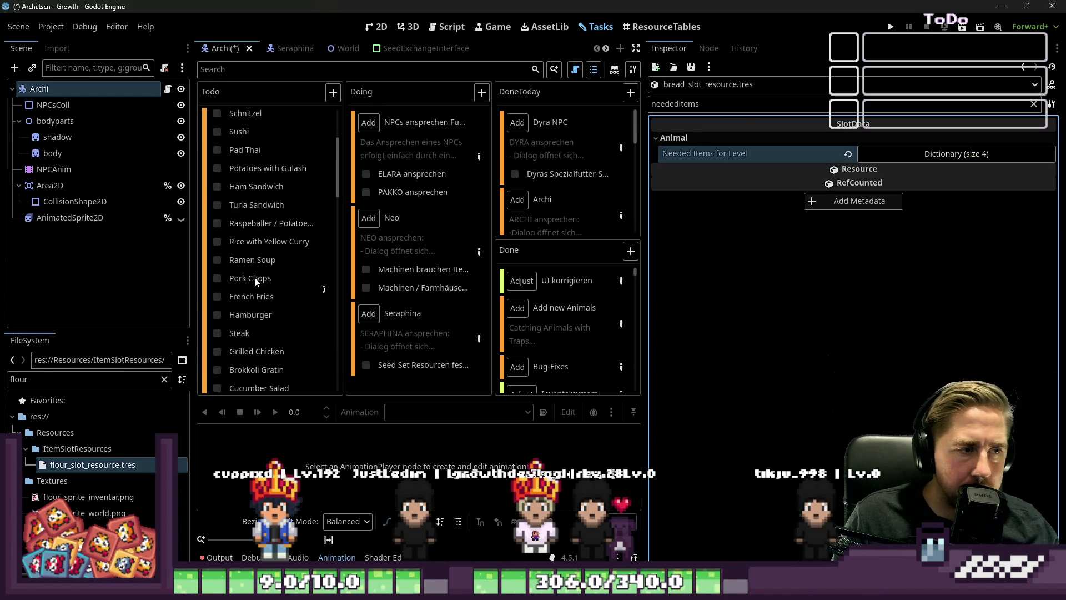
scroll(240, 274, "up", 10)
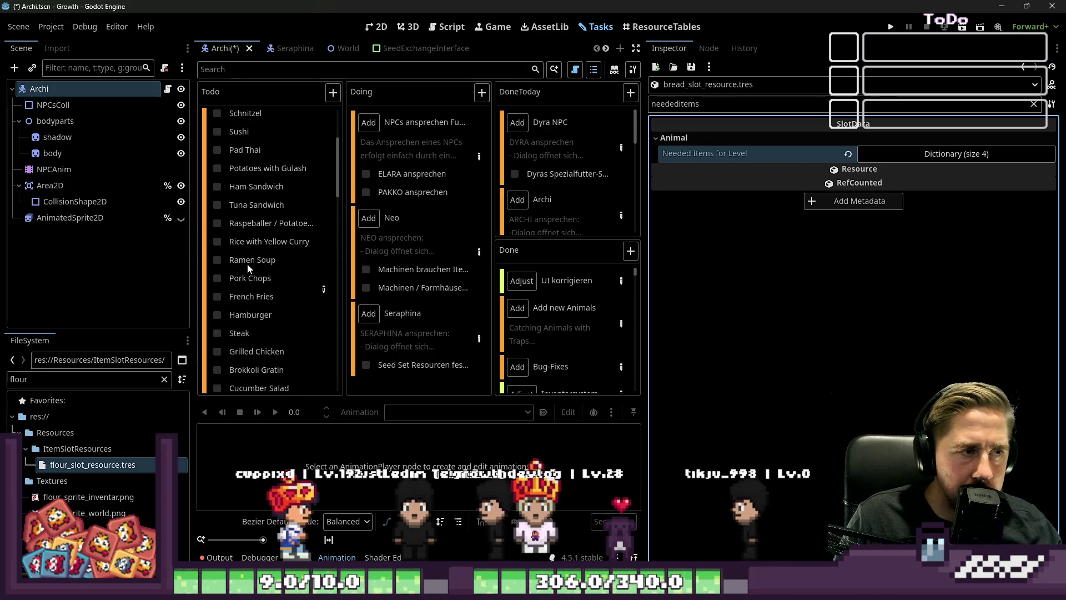
scroll(250, 278, "up", 3)
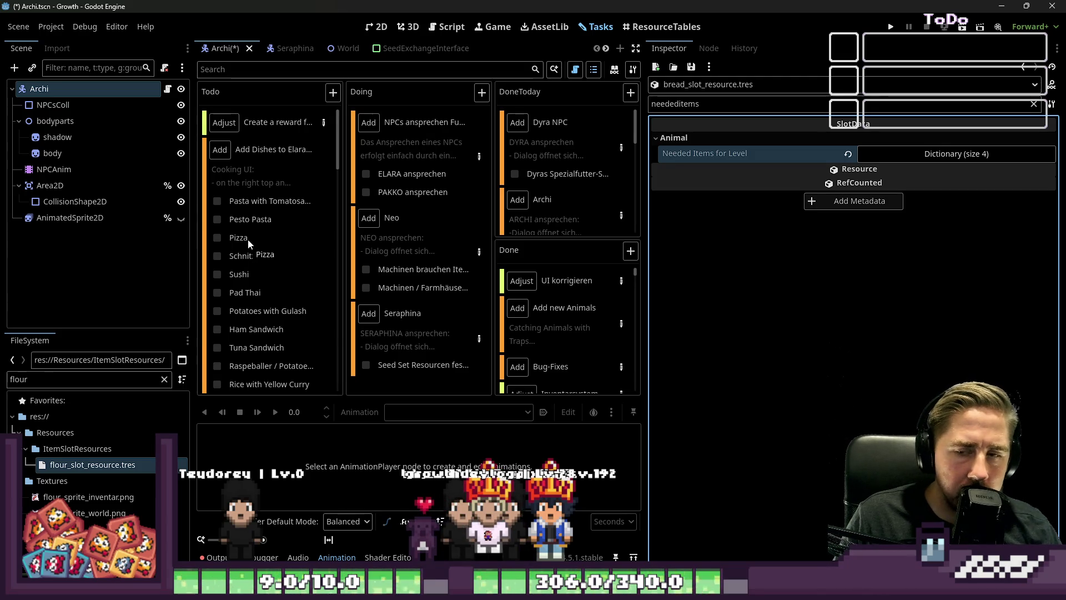
left_click_drag(647, 254, 819, 266)
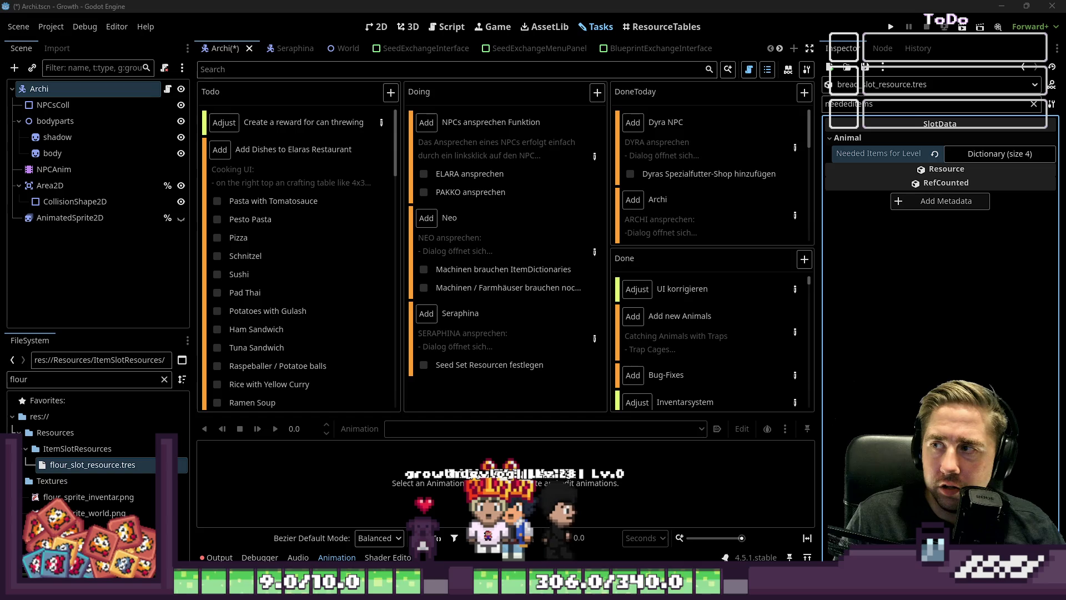
key("alt+Tab")
scroll(577, 222, "down", 3)
scroll(577, 222, "up", 4)
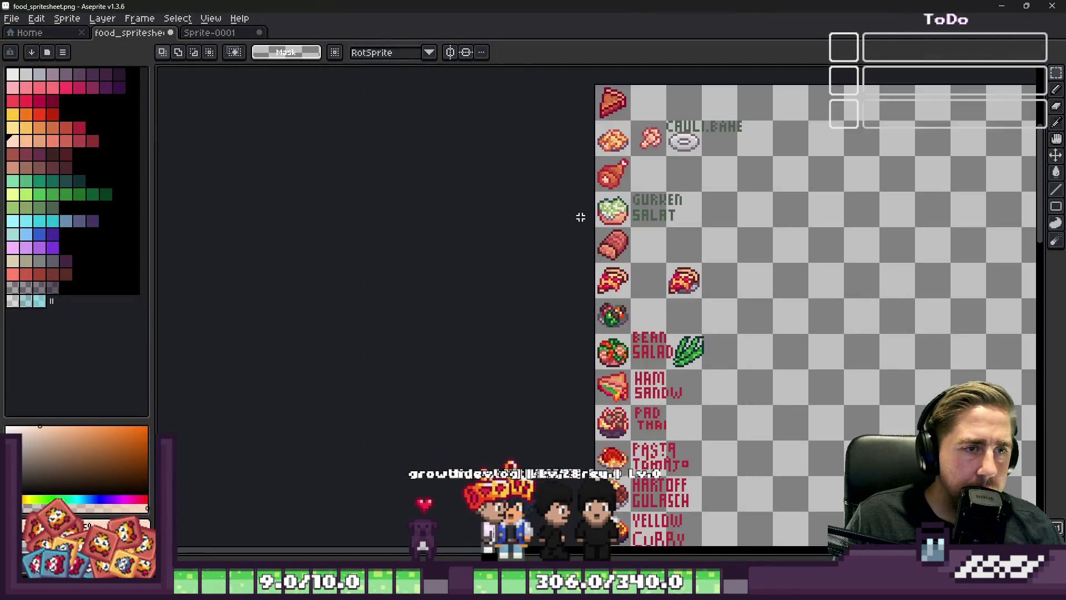
scroll(619, 91, "up", 2)
scroll(879, 225, "down", 1)
left_click_drag(1049, 106, 1043, 400)
scroll(788, 266, "up", 10)
scroll(788, 306, "up", 10)
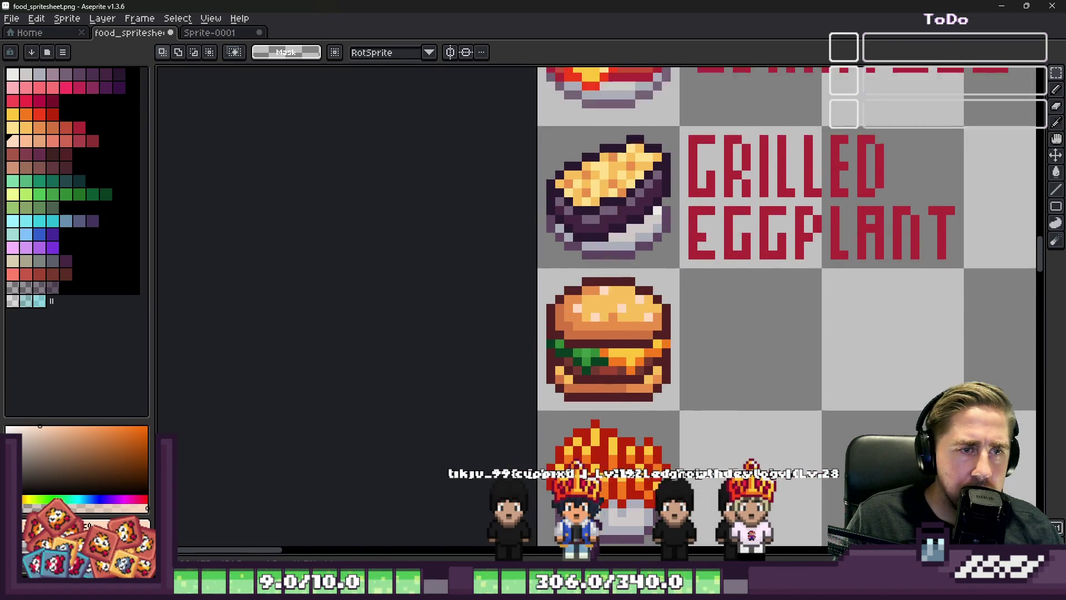
scroll(788, 305, "up", 10)
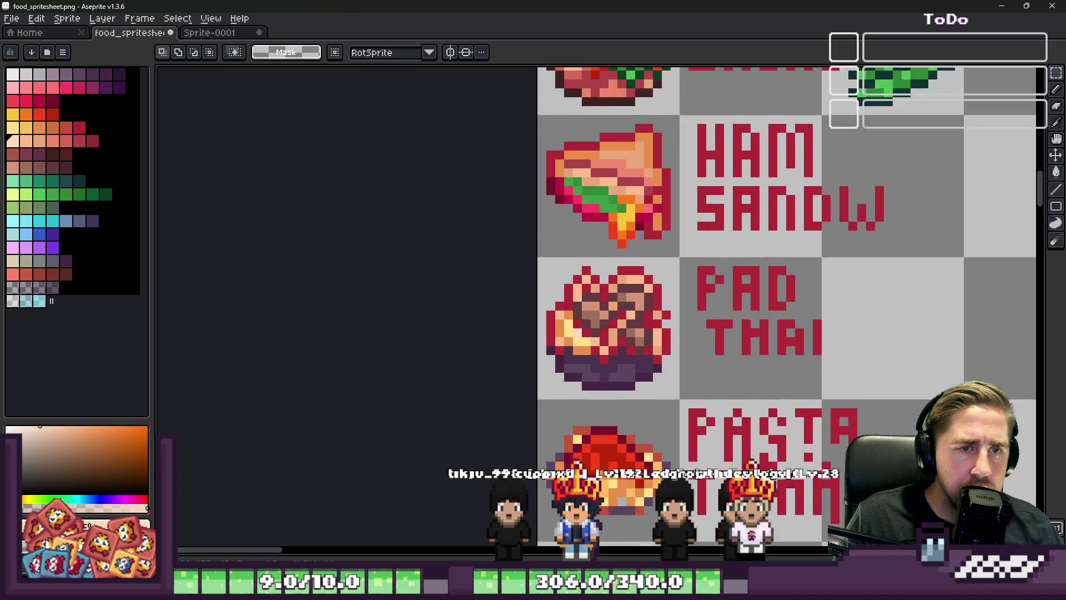
scroll(788, 305, "up", 10)
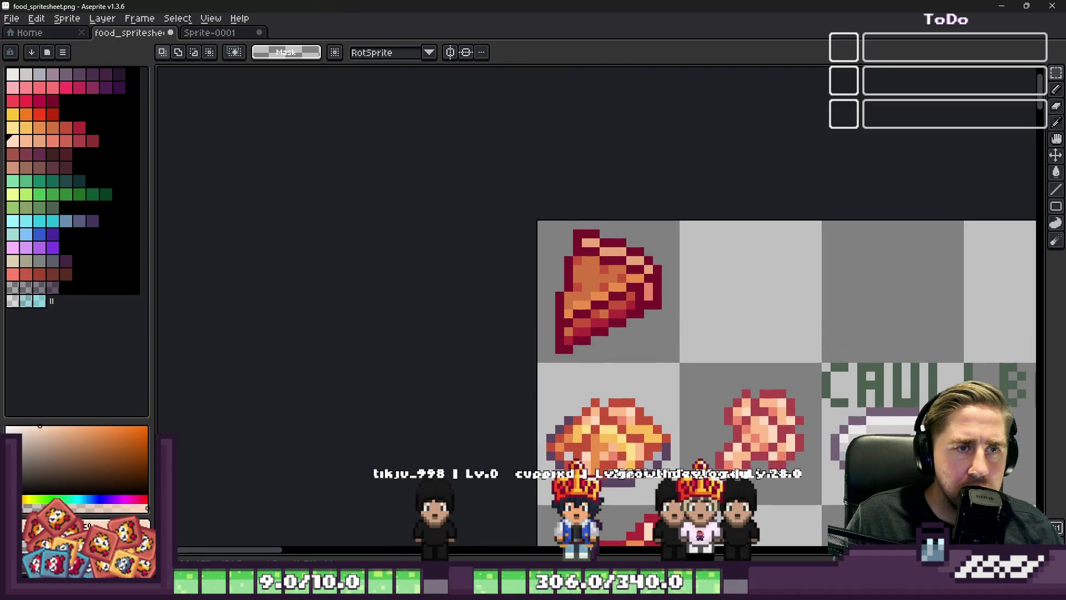
left_click(1010, 6)
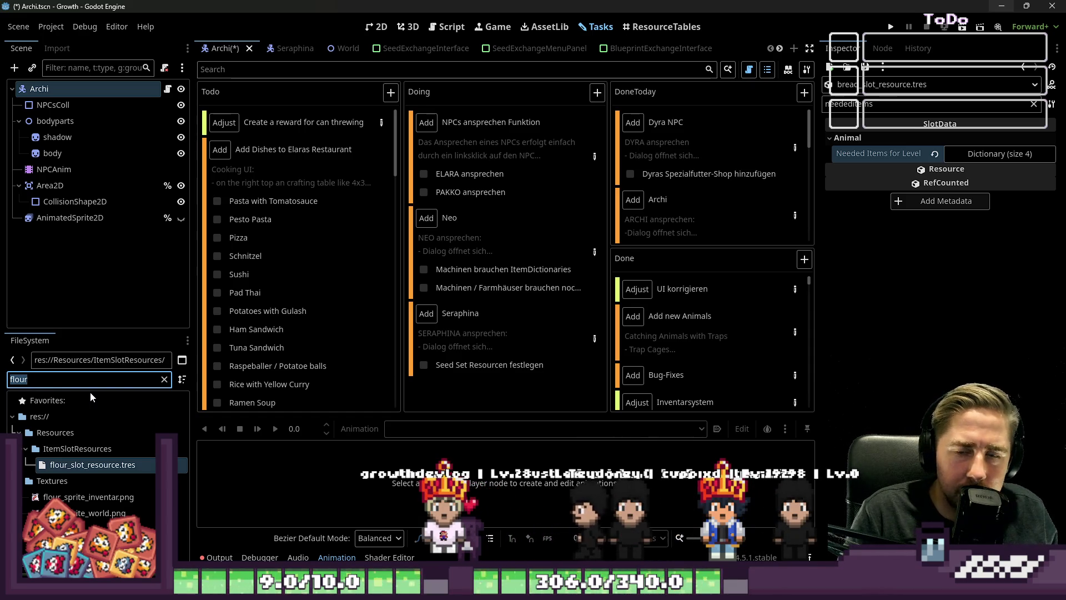
Step: Filter FileSystem for pasta and select pastatomatosauce_slot_resource.tres
key("BackSpace")
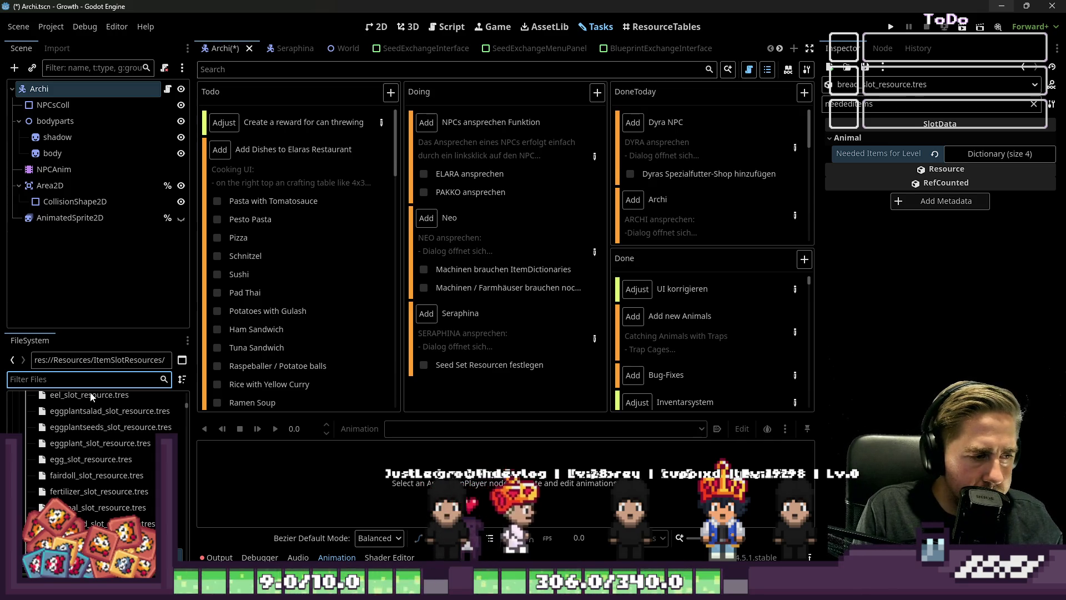
type("pasta")
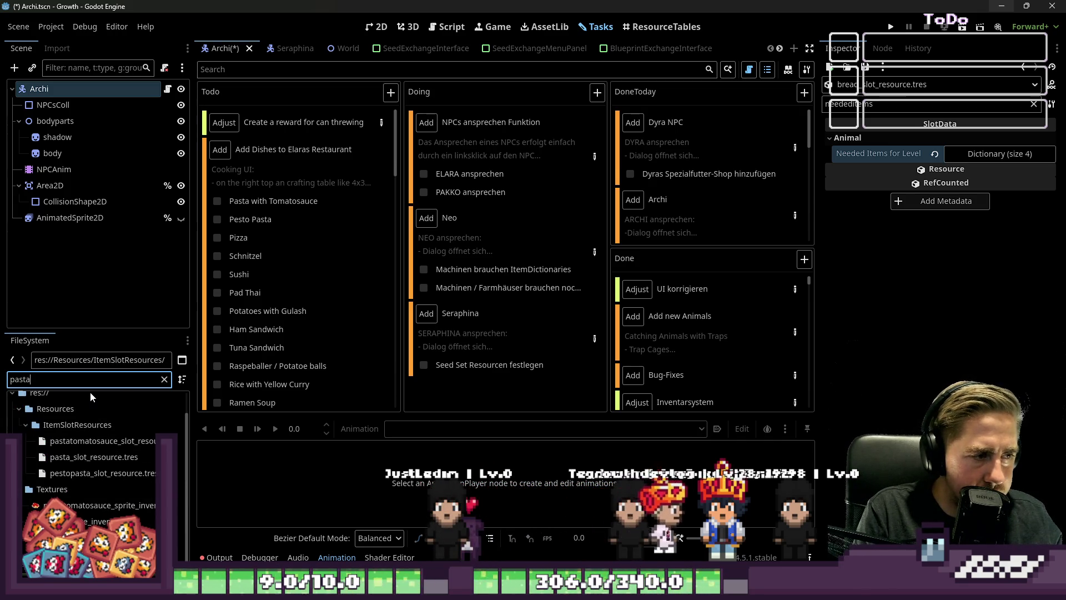
left_click(93, 442)
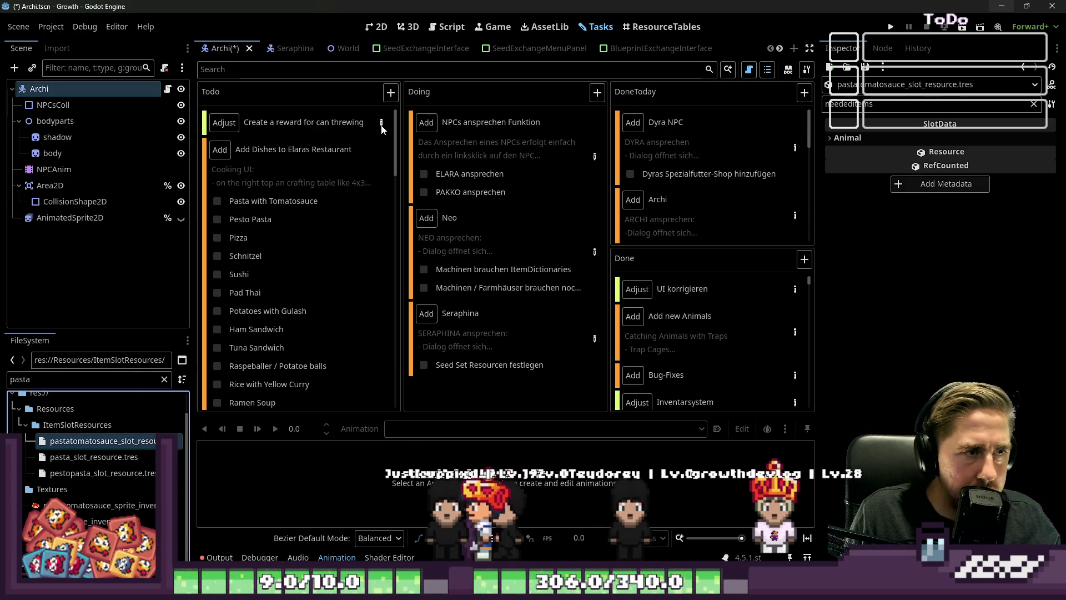
scroll(361, 155, "down", 5)
scroll(342, 217, "up", 5)
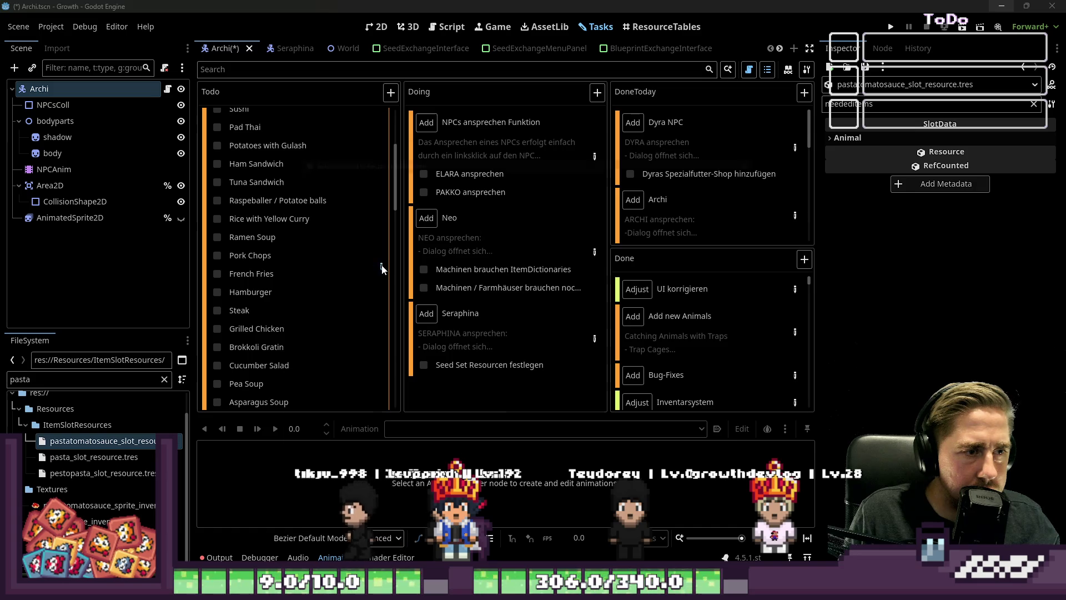
Step: Review the Add Dishes to Elaras Restaurant task, then expand Animal and the Needed Items dictionary
left_click(366, 189)
scroll(335, 222, "down", 3)
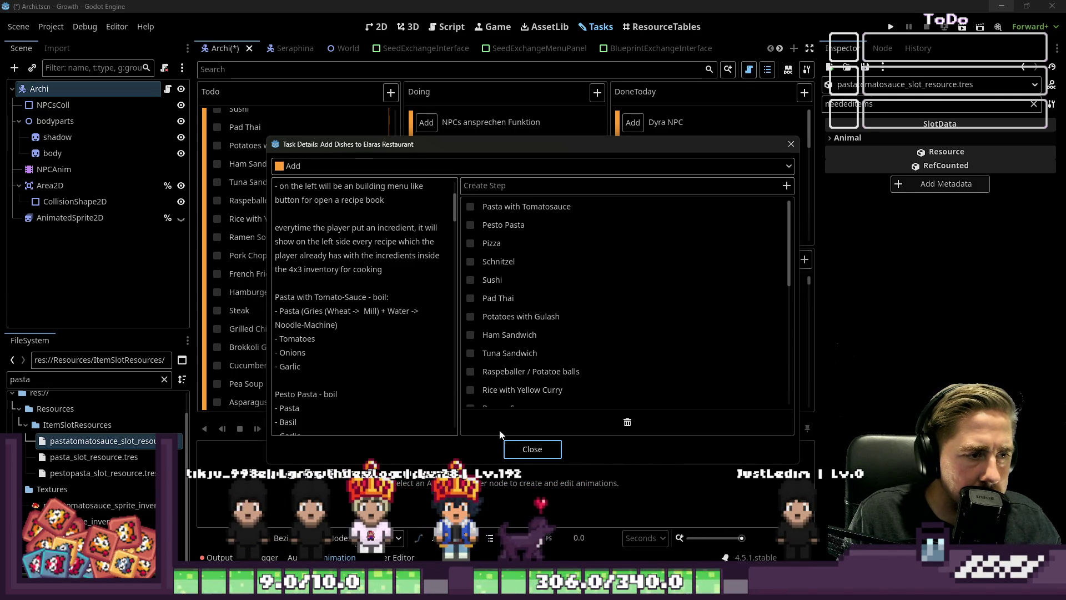
left_click(532, 448)
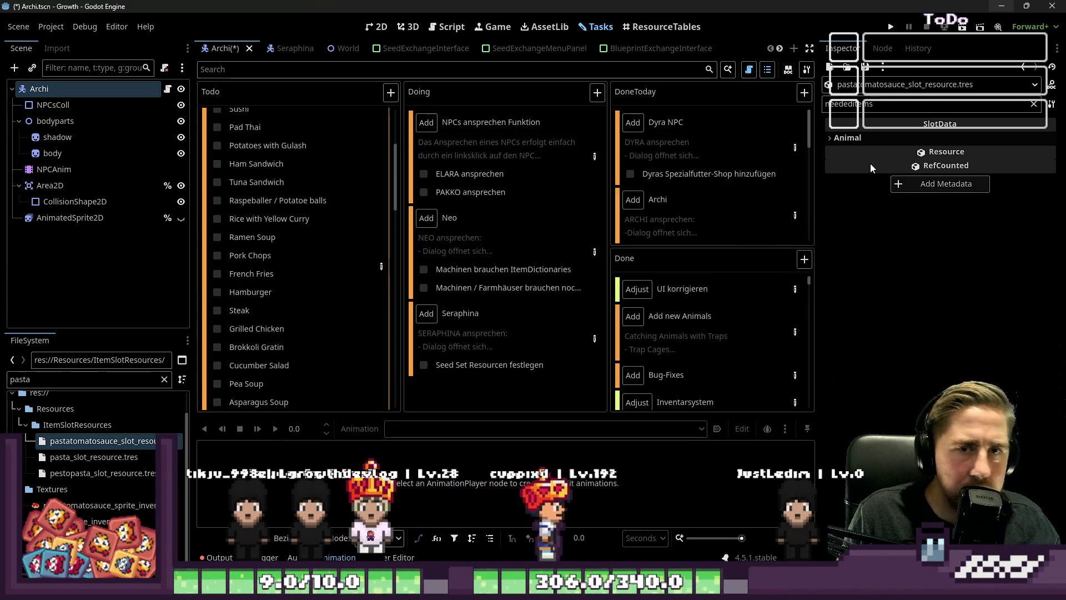
left_click(872, 141)
left_click(960, 154)
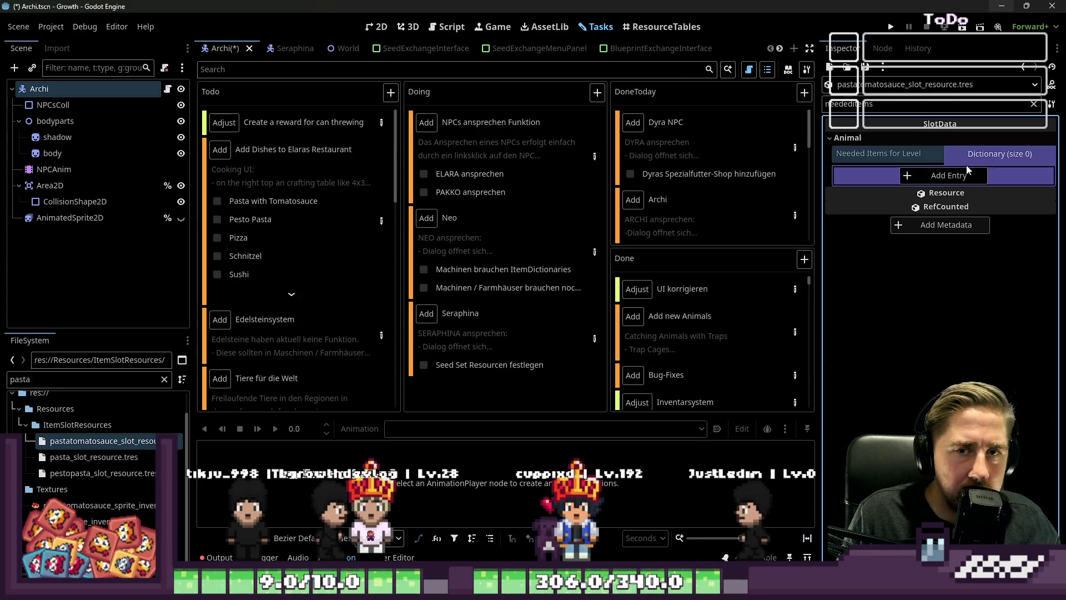
Step: Reset the dictionary and add one entry whose value type is Object
left_click(944, 175)
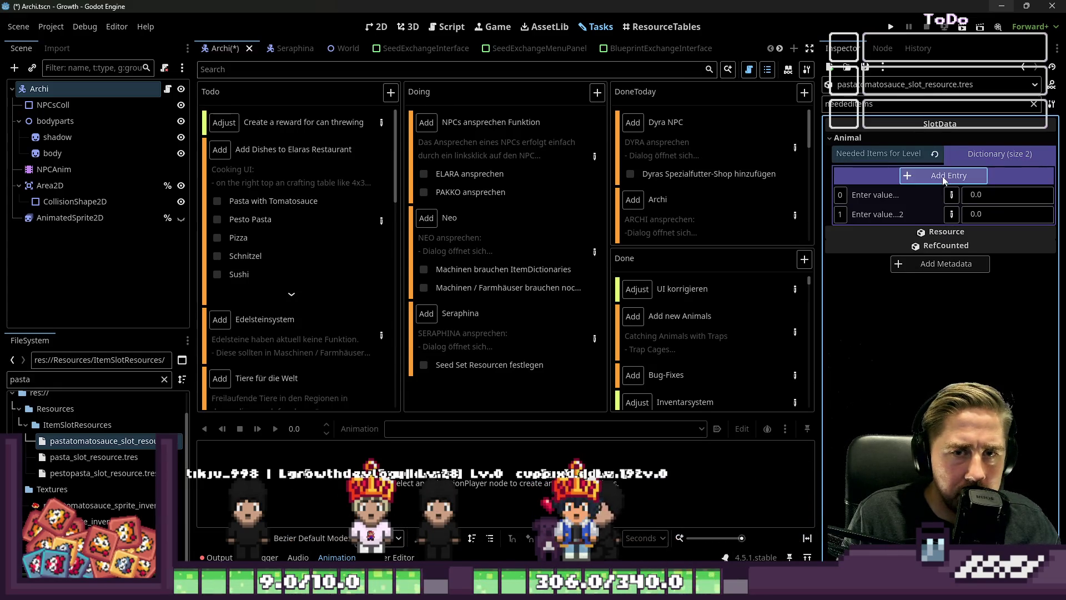
left_click(943, 177)
left_click(941, 179)
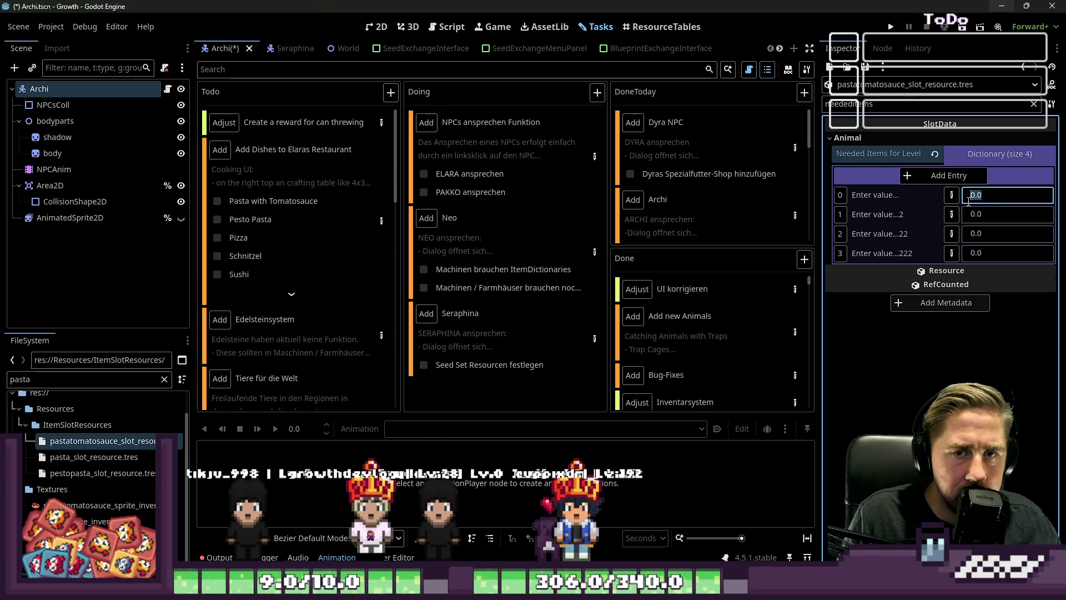
left_click(937, 154)
left_click(943, 155)
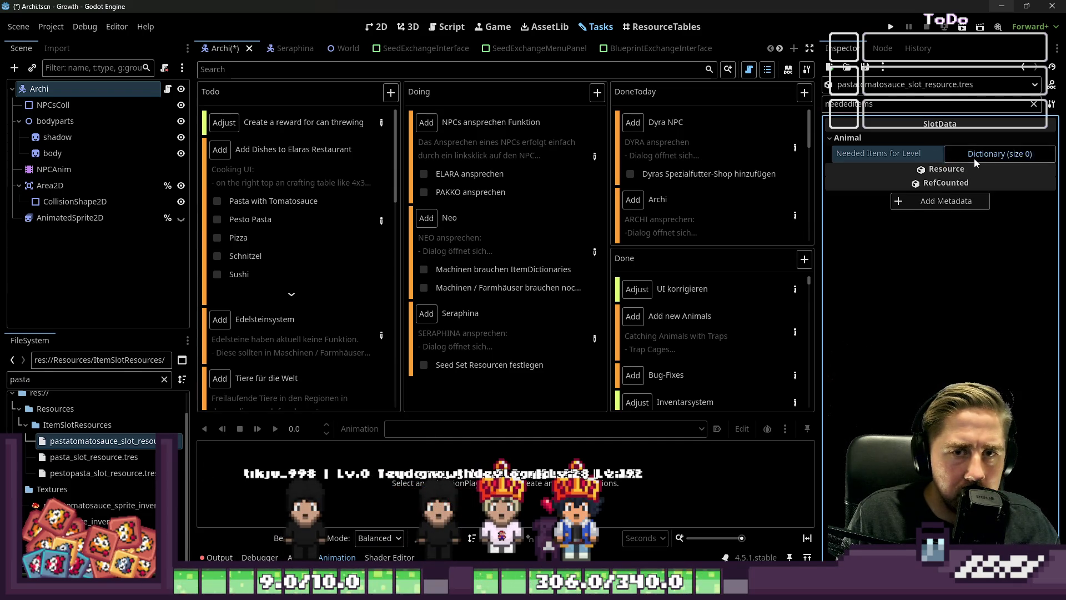
left_click(973, 156)
left_click(966, 175)
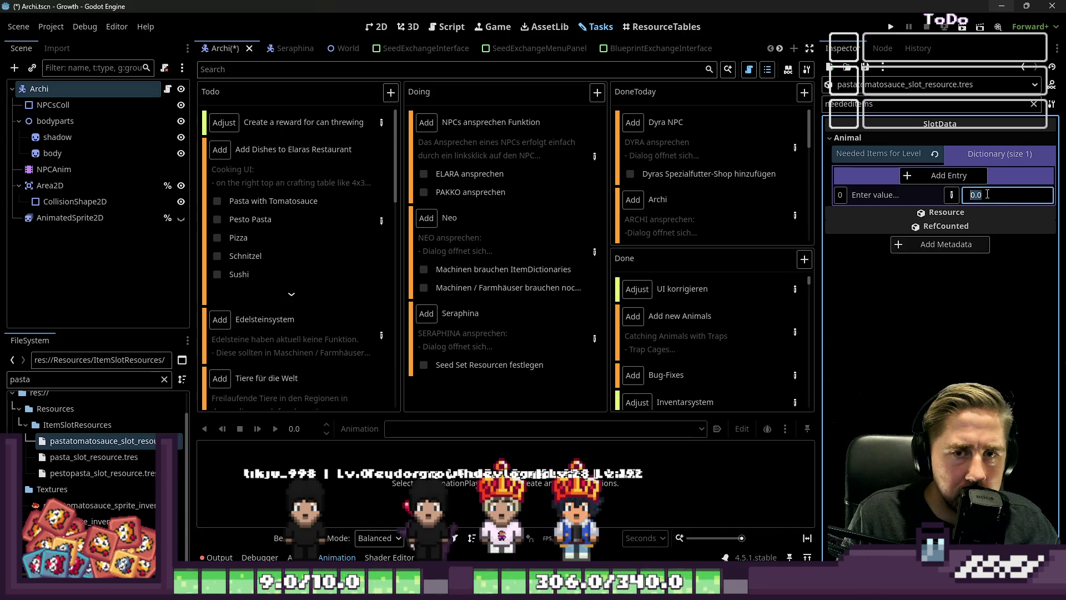
left_click(952, 196)
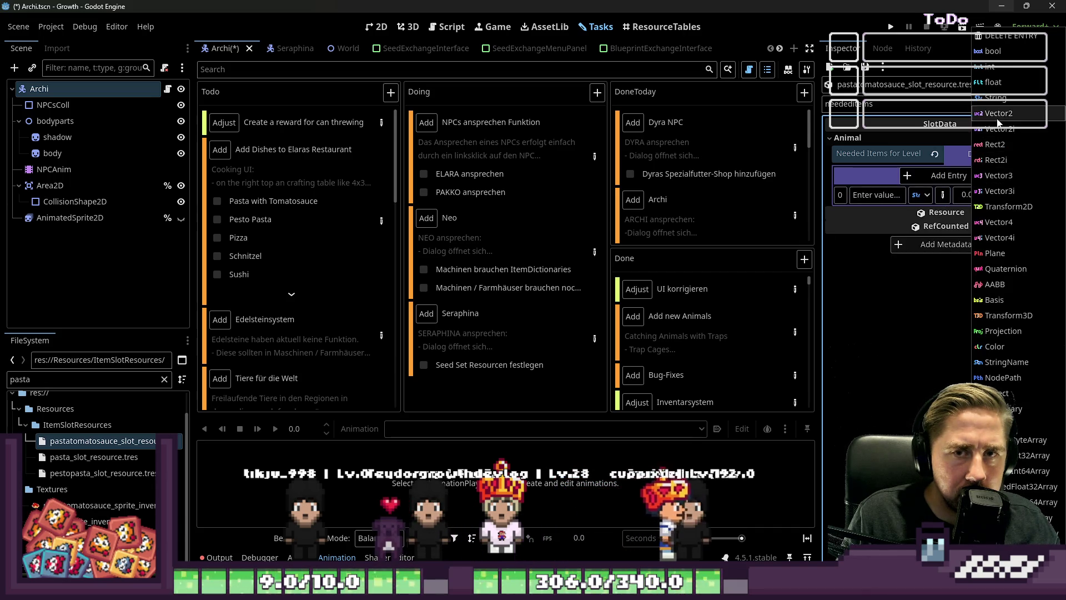
left_click(997, 392)
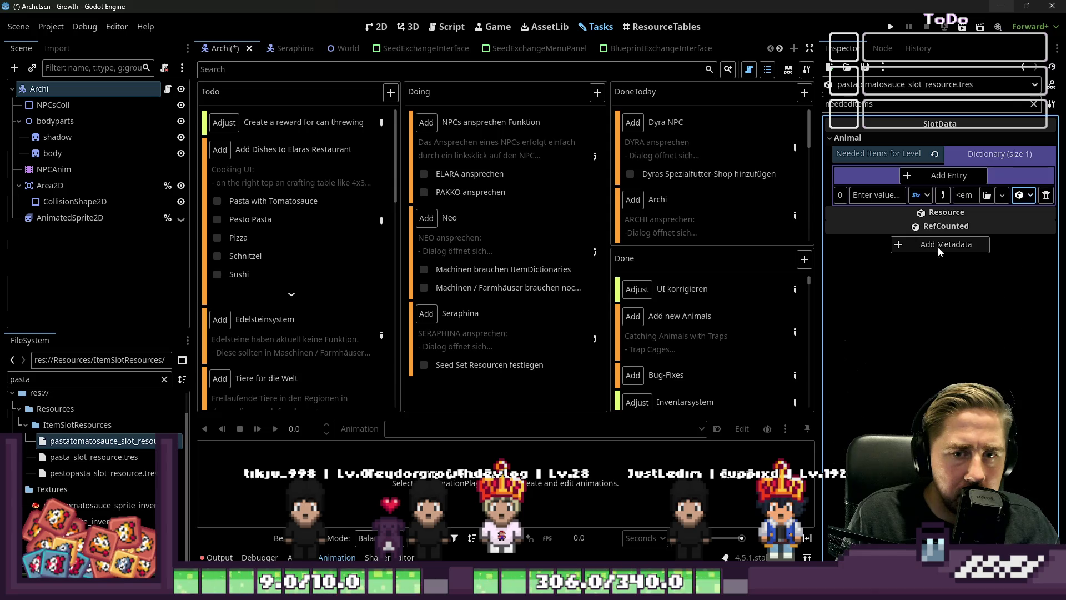
Step: Add three more entries and key the four entries 1, 2, 3 and 4
left_click(937, 176)
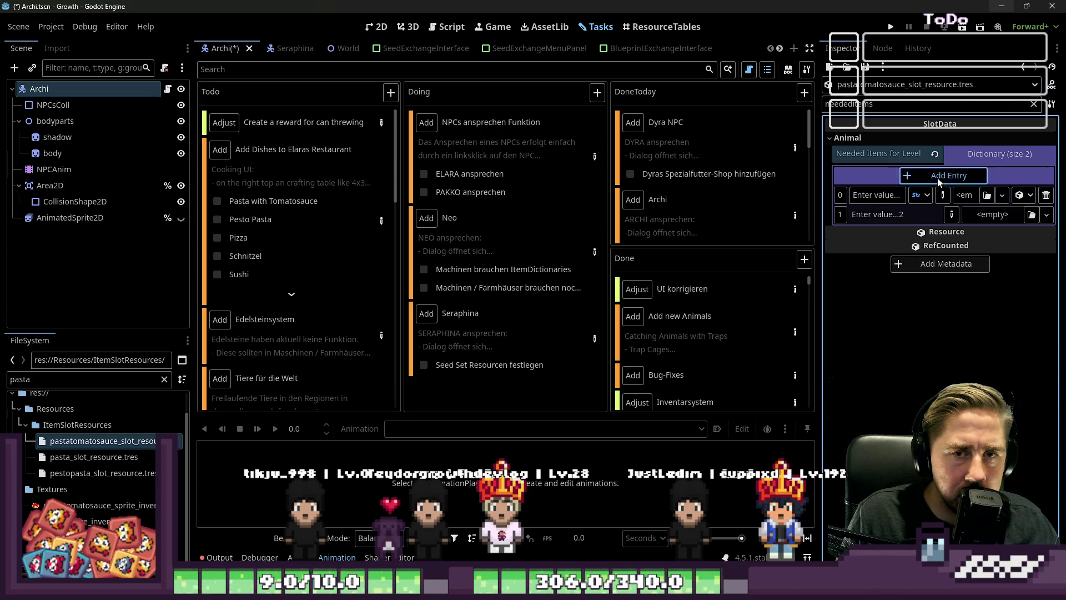
left_click(937, 176)
left_click(937, 177)
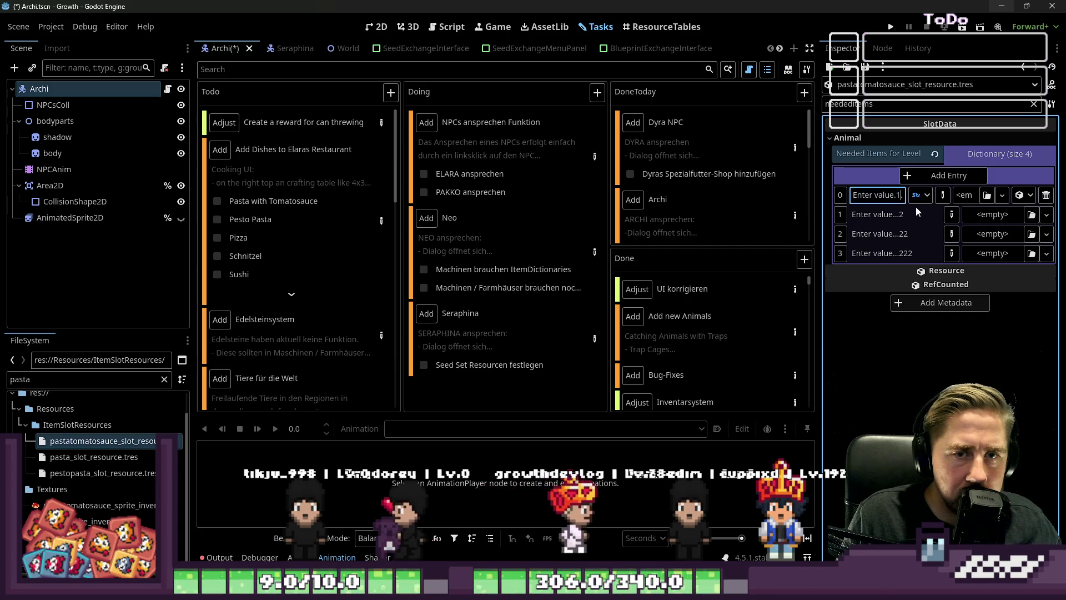
type("1")
key("Tab")
type("2")
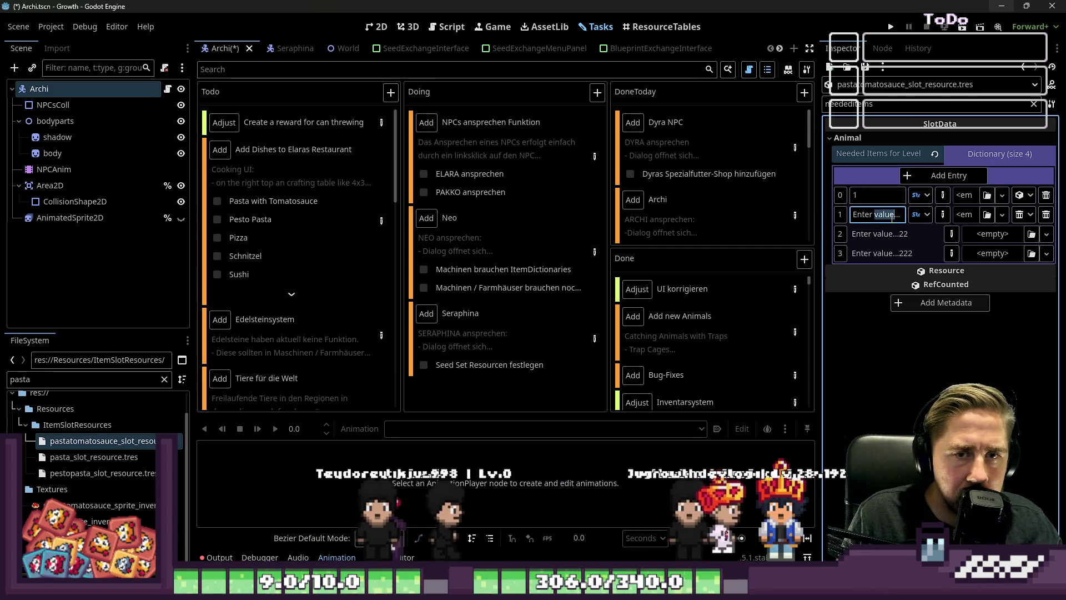
key("Tab")
type("3")
key("Tab")
left_click(889, 253)
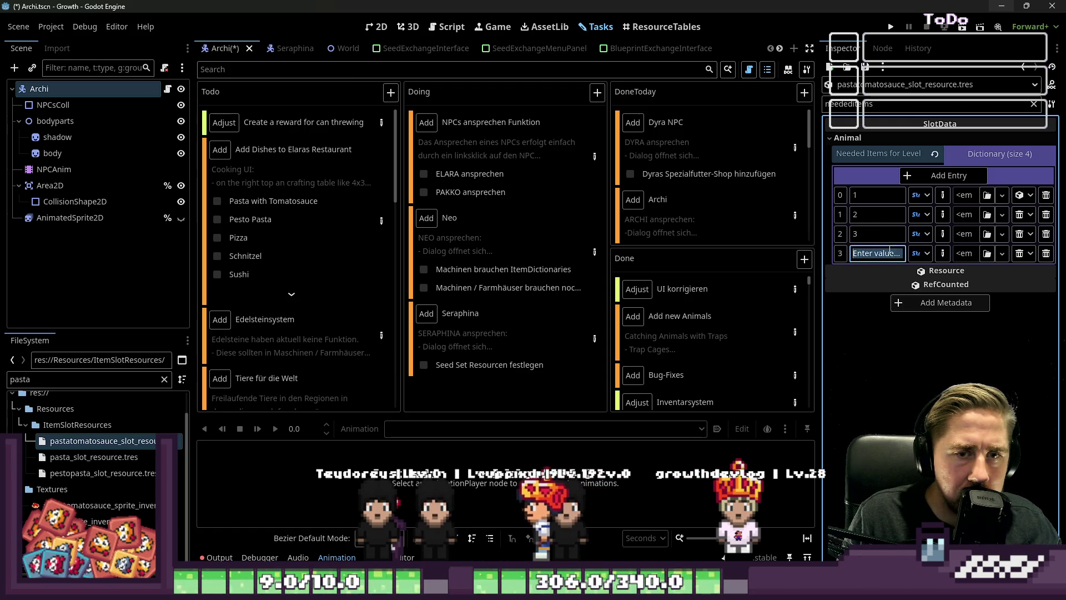
key("ctrl+a")
type("4")
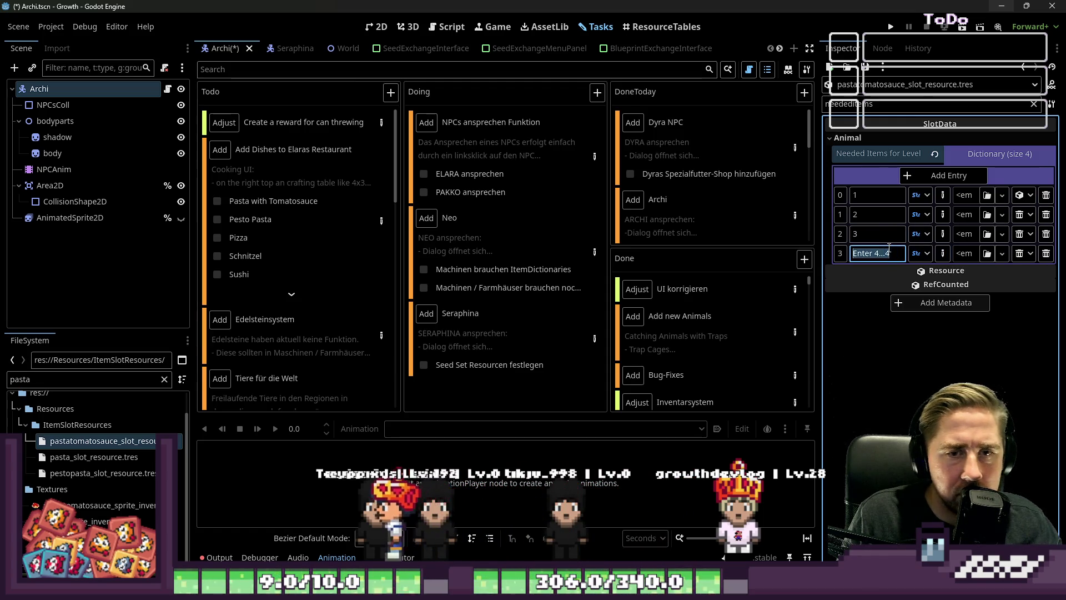
left_click(942, 197)
left_click(942, 215)
left_click(942, 233)
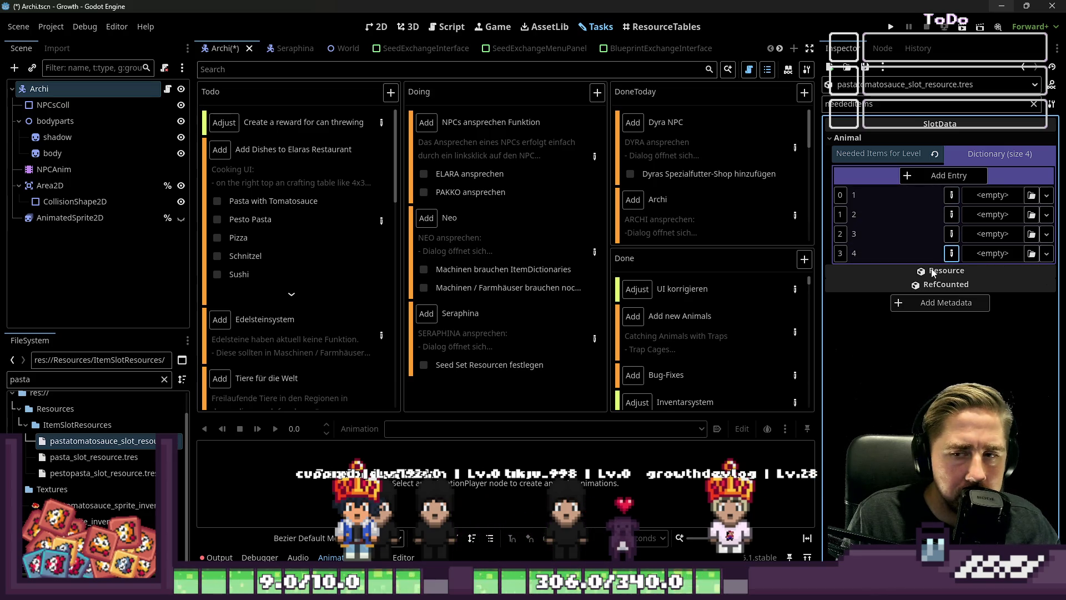
Step: Drag the pasta and tomato slot resources into entries 1 and 2
mouse_move(932, 272)
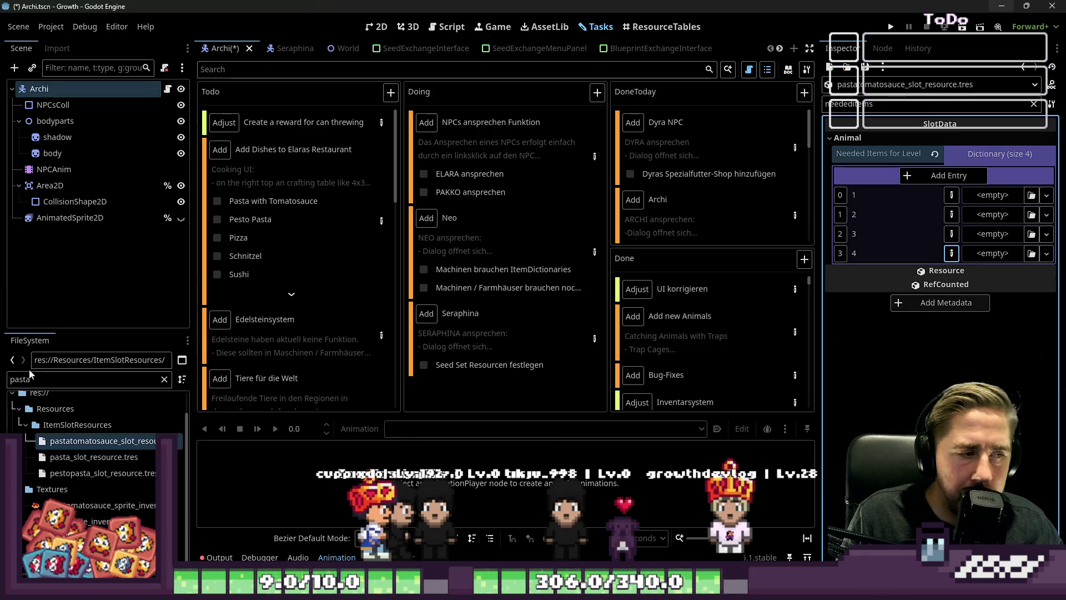
left_click(42, 378)
double_click(41, 379)
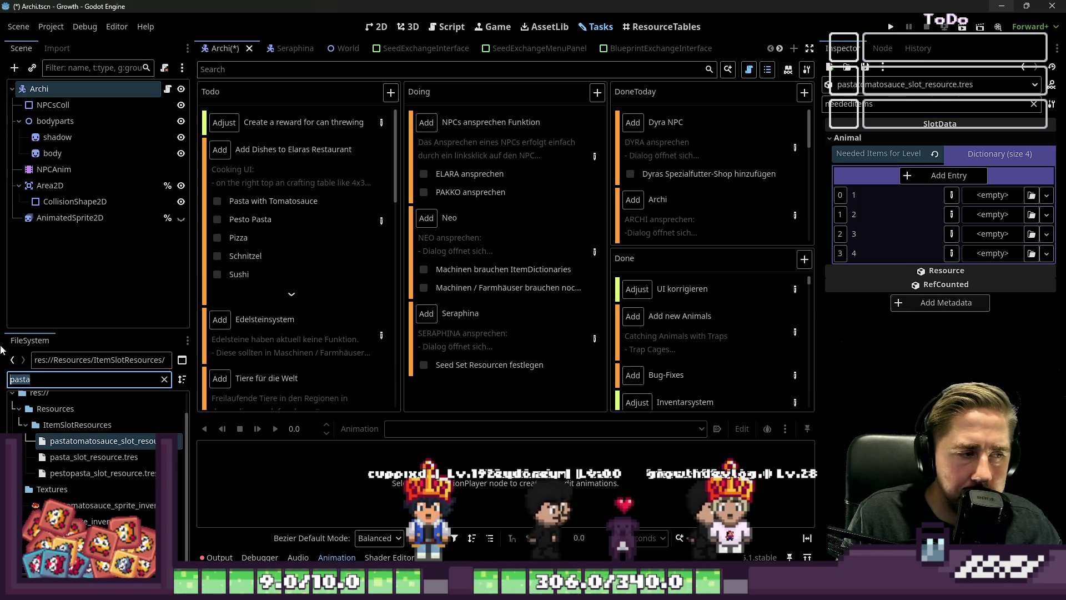
left_click_drag(94, 456, 887, 233)
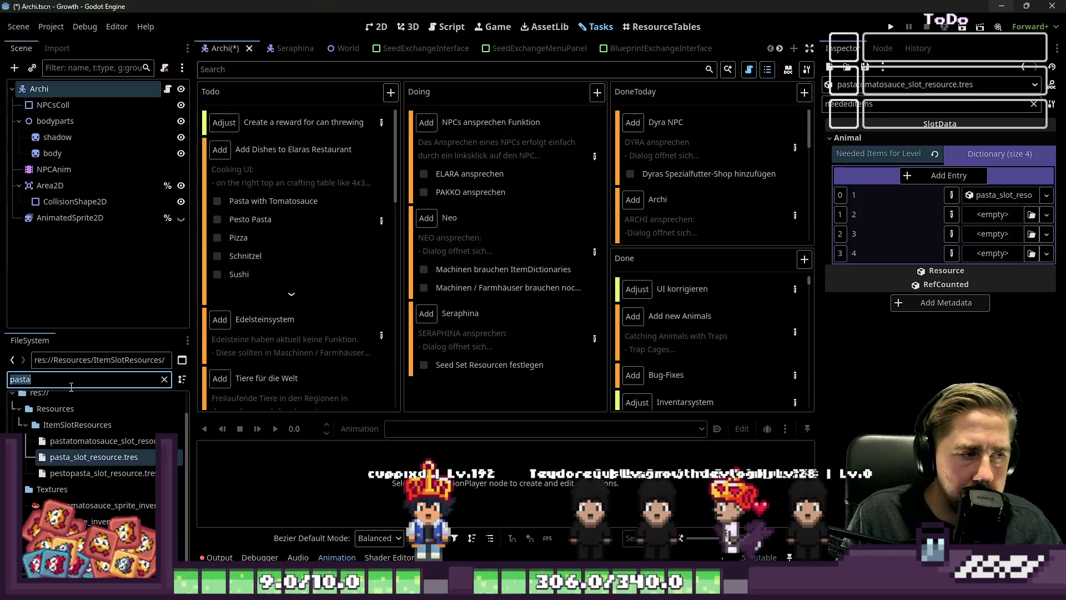
type("tomato")
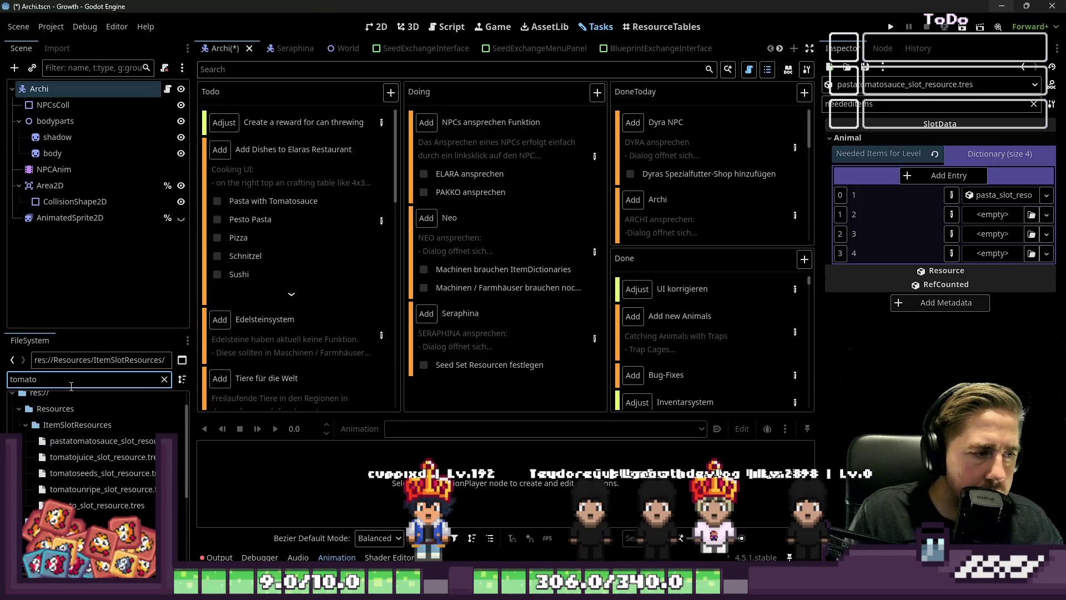
left_click_drag(100, 506, 308, 483)
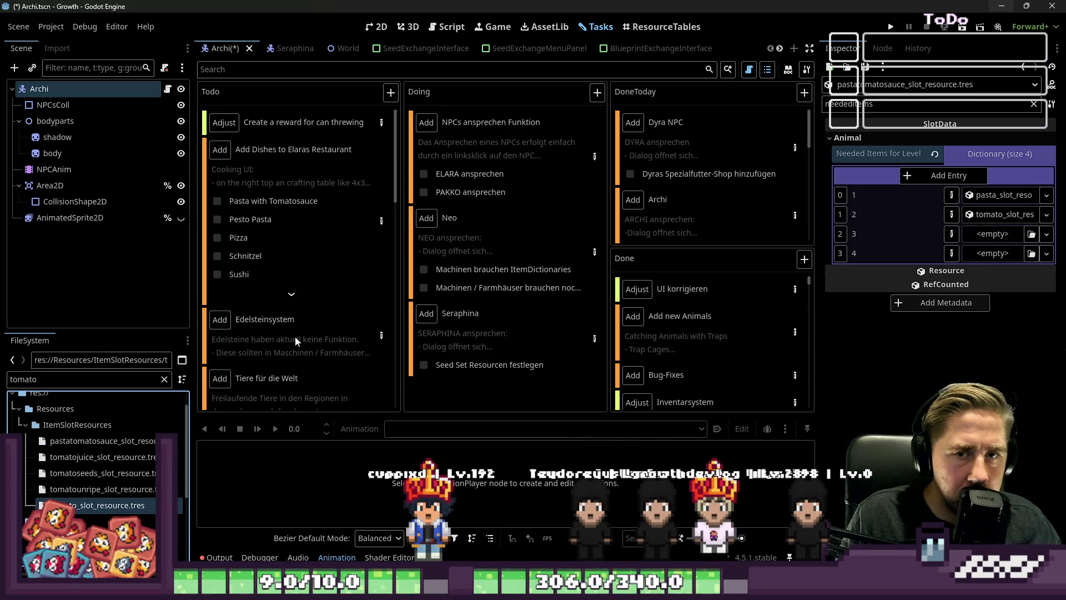
Step: Search for garlic and onion and drag their slot resources into entries 3 and 4
type("garlic")
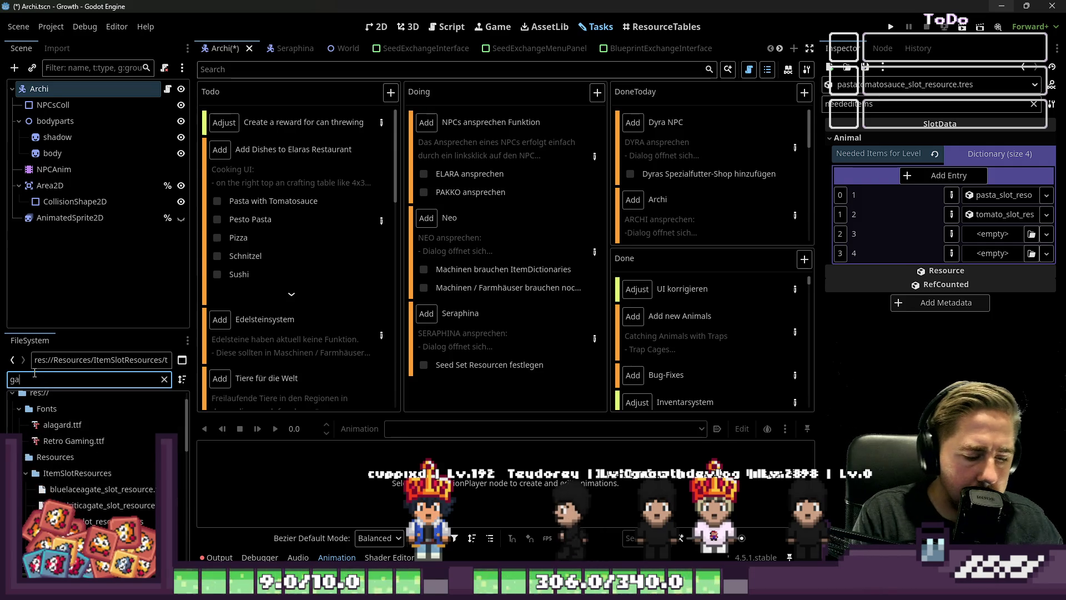
mouse_move(95, 456)
left_mouse_down()
mouse_move(999, 222)
mouse_move(1016, 233)
mouse_move(999, 233)
left_mouse_up()
double_click(54, 379)
type("onl")
key("BackSpace")
type("ion")
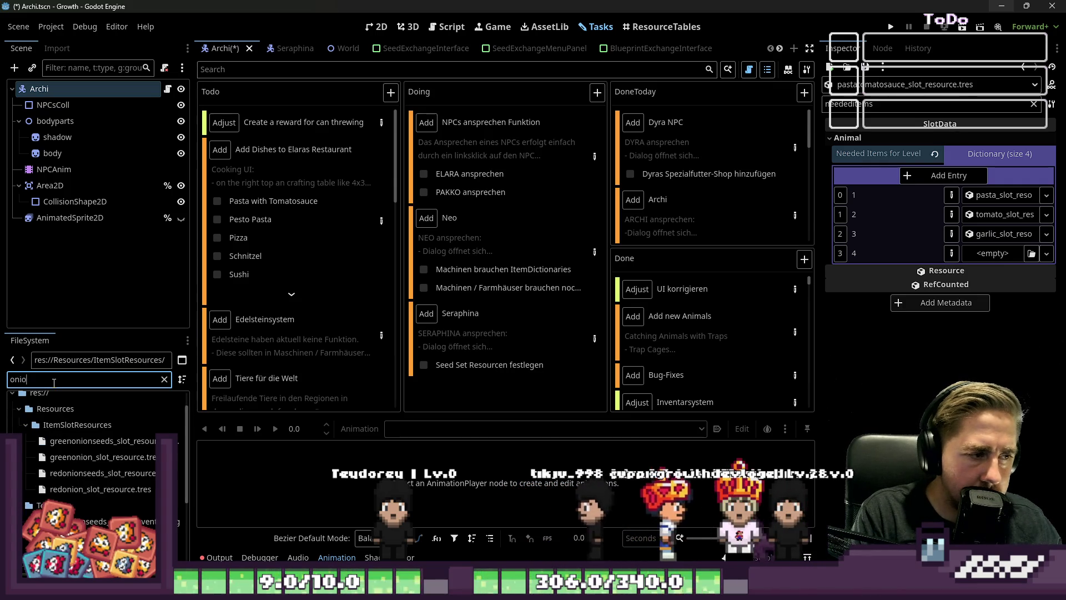
left_click_drag(117, 457, 926, 303)
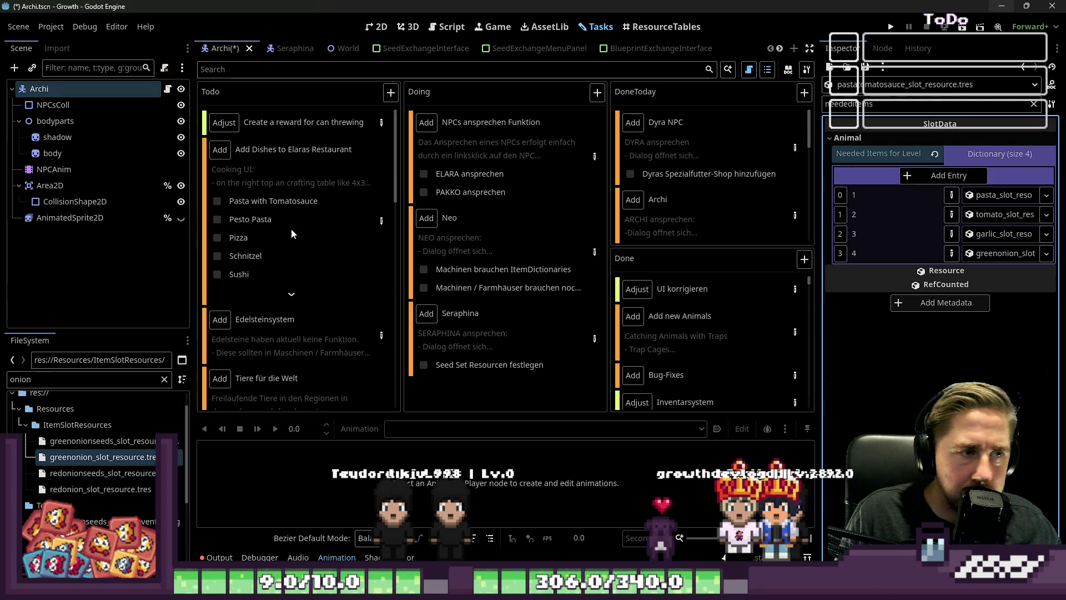
Step: Tick Pasta with Tomatosauce as done, then read and close the restaurant dishes task's details
left_click(217, 201)
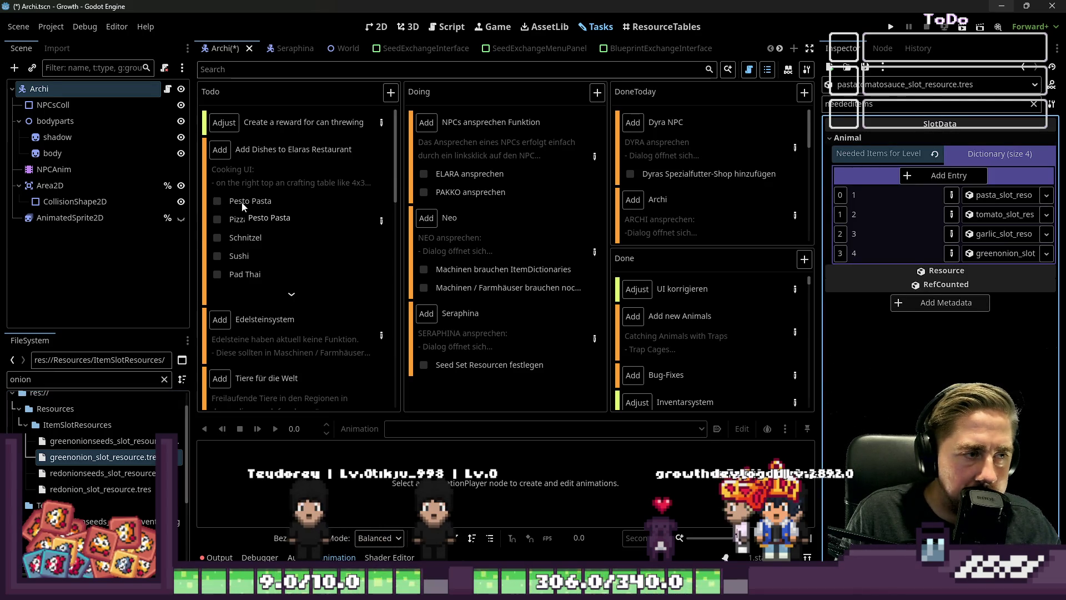
double_click(375, 221)
scroll(374, 221, "down", 5)
scroll(383, 223, "down", 1)
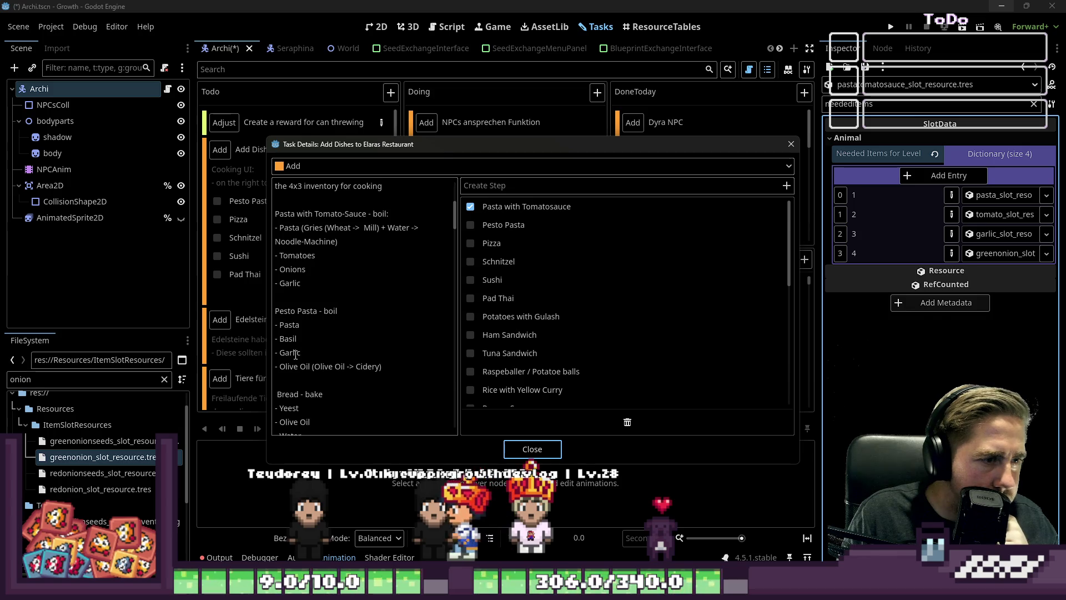
left_click(527, 448)
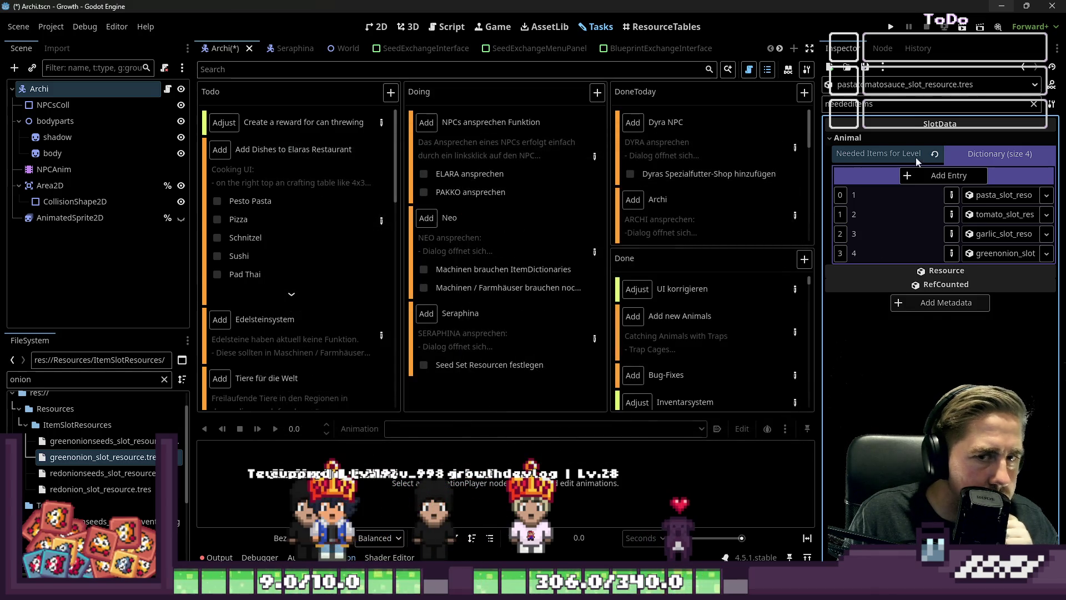
Step: Open pestopasta_slot_resource.tres and add a first Needed Items entry with Object value type
left_click(1016, 155)
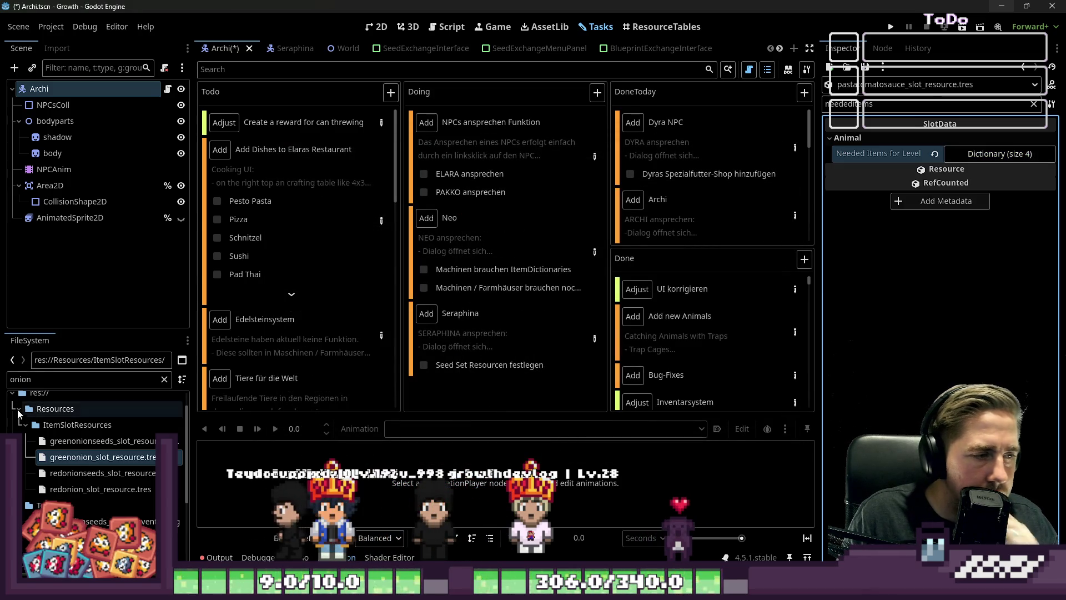
type("pestor")
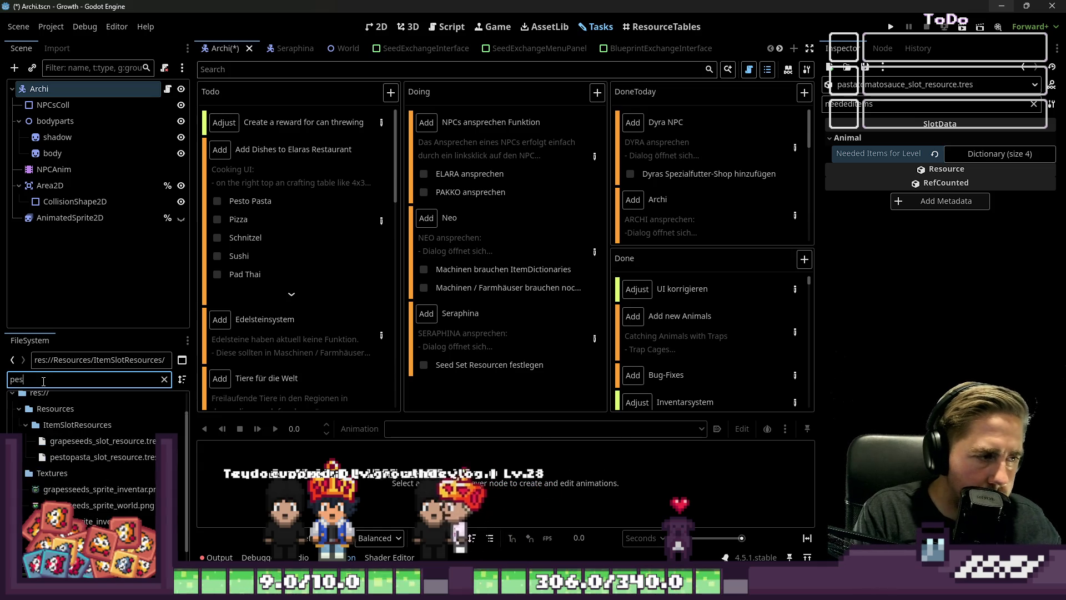
left_click(72, 464)
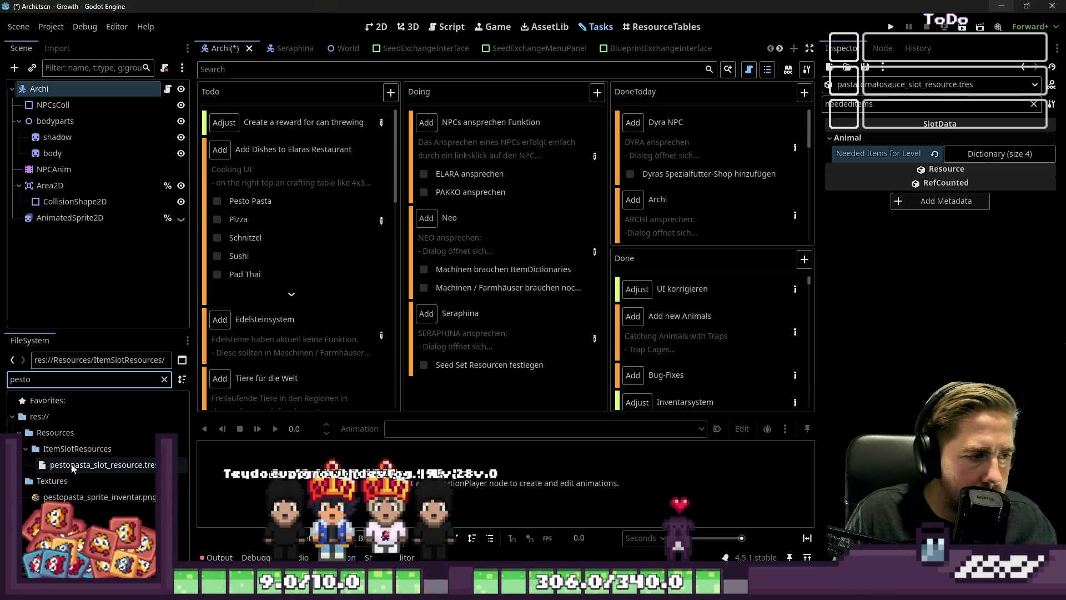
left_click(959, 156)
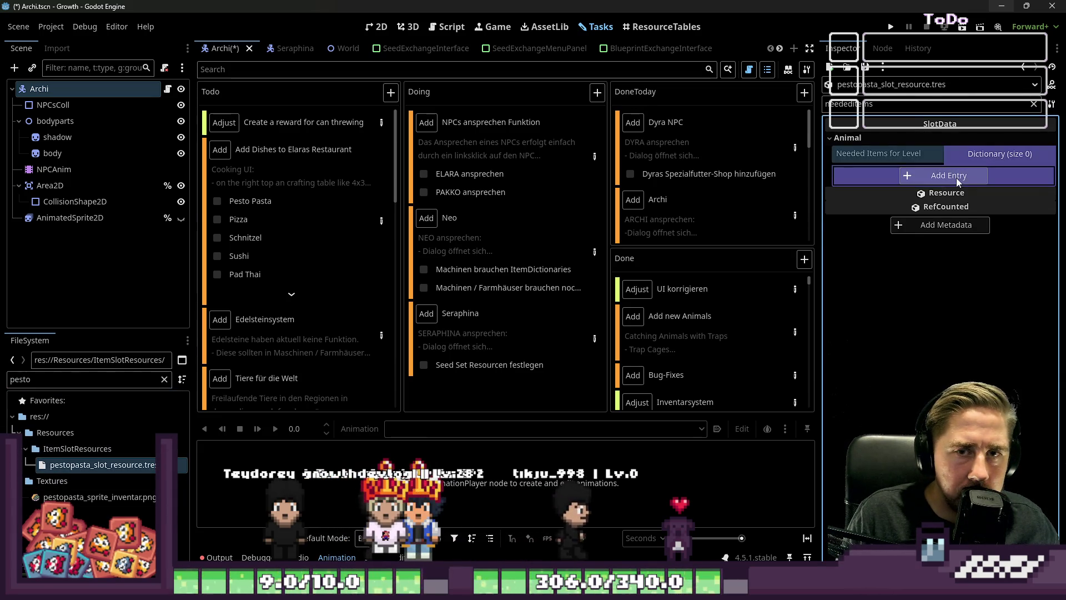
left_click(948, 175)
left_click(1024, 194)
left_click(1016, 300)
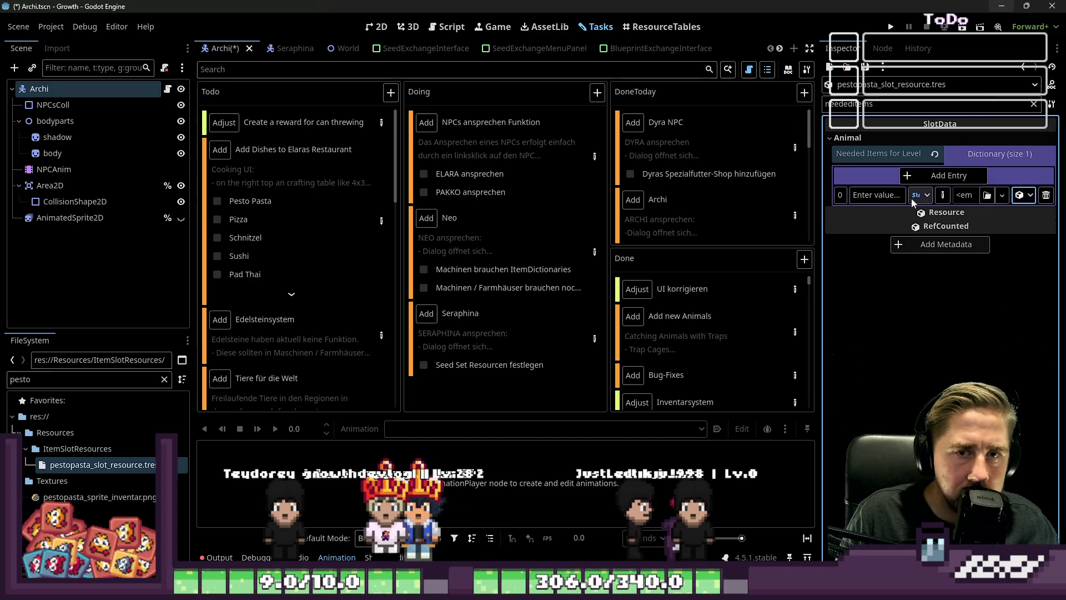
Step: Add three more entries and key them 1 through 4
left_click(944, 180)
left_click(943, 180)
left_click(944, 180)
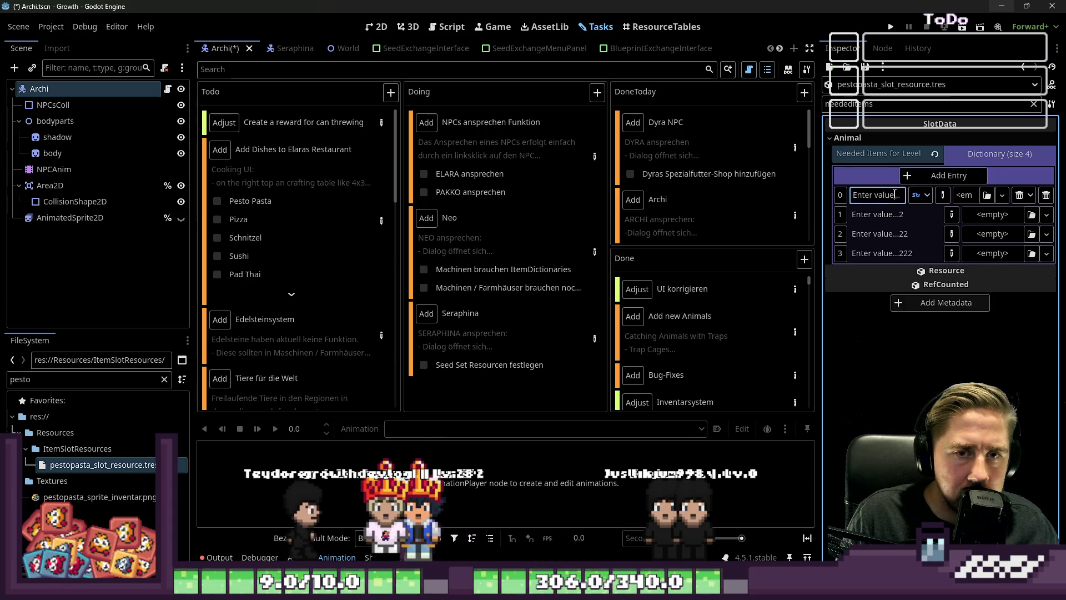
type("1")
left_click(941, 217)
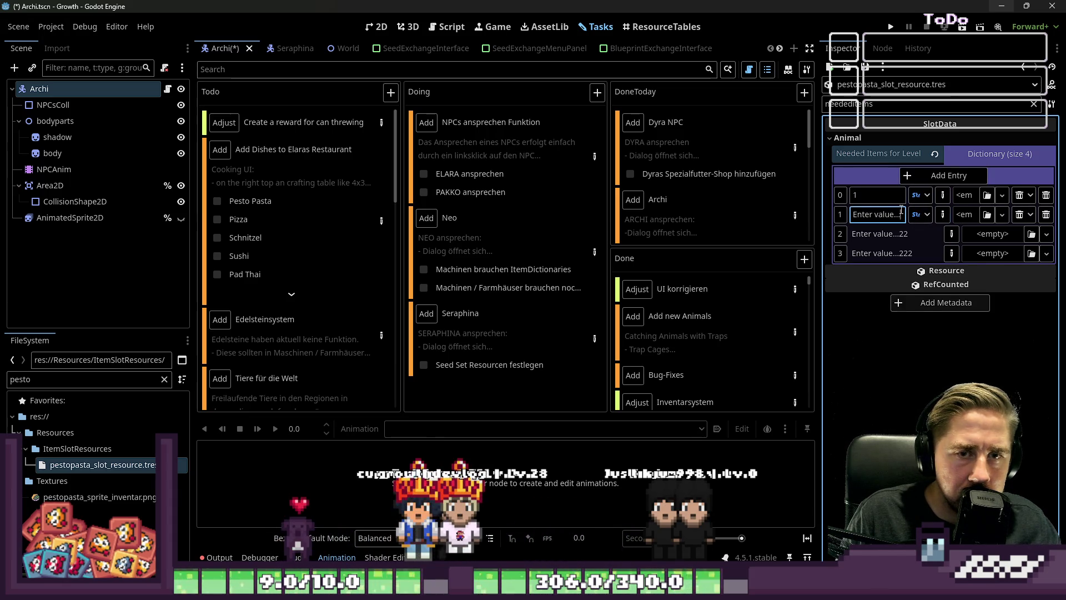
left_click(951, 234)
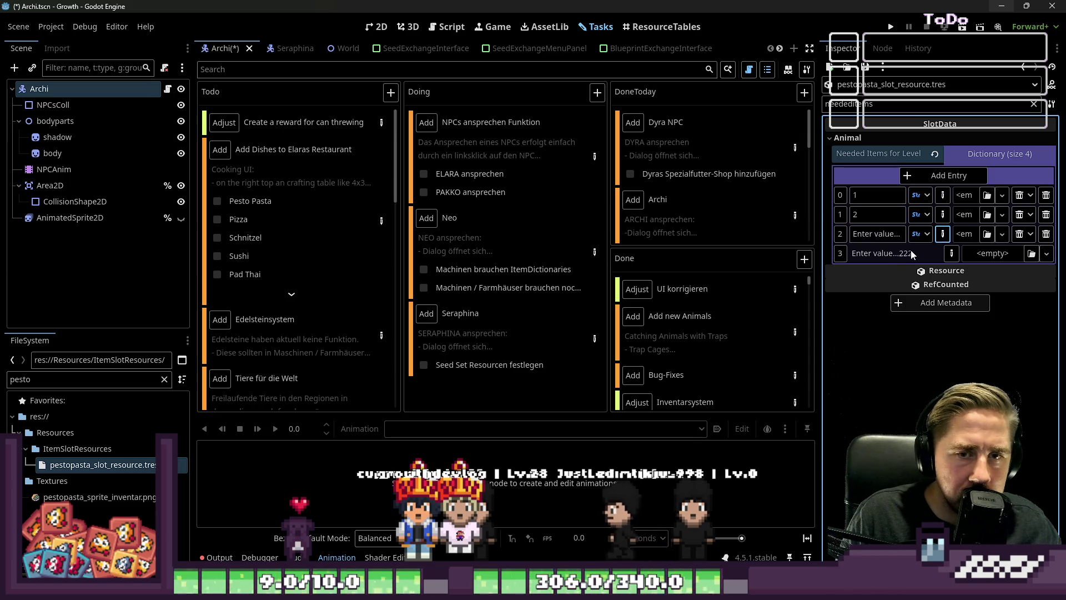
type("3")
left_click(951, 253)
type("4")
left_click(942, 195)
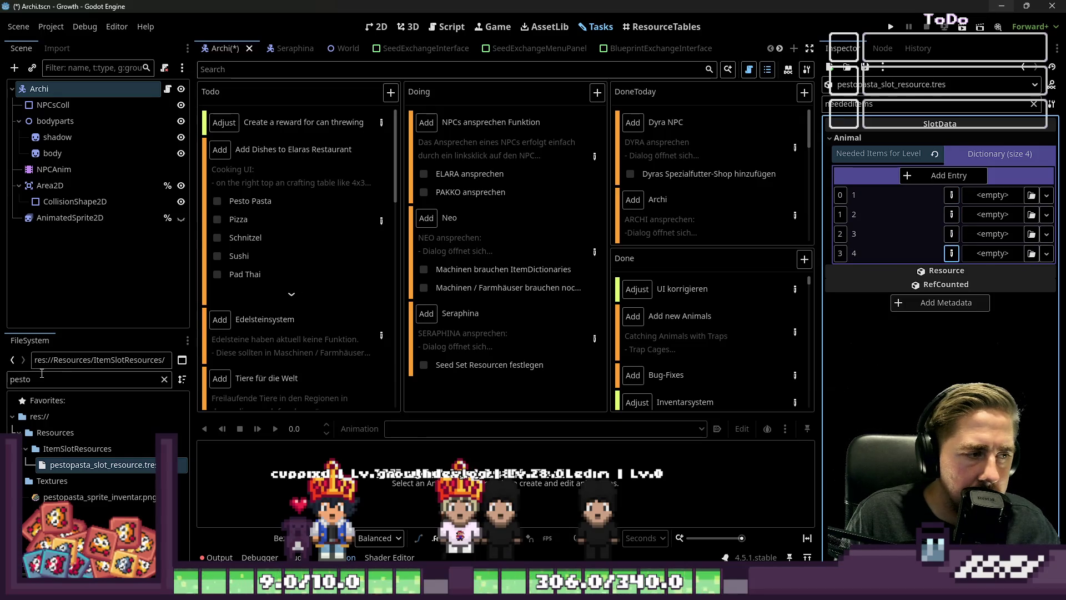
Step: Drag the pasta and basil slot resources into entries 1 and 2
type("pasta")
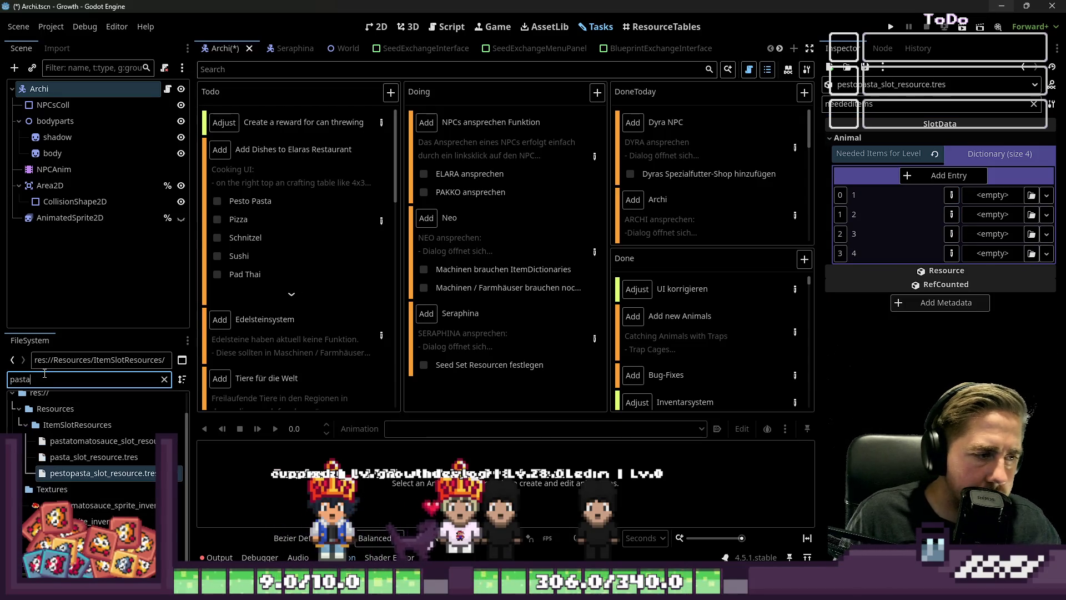
left_click_drag(55, 457, 992, 195)
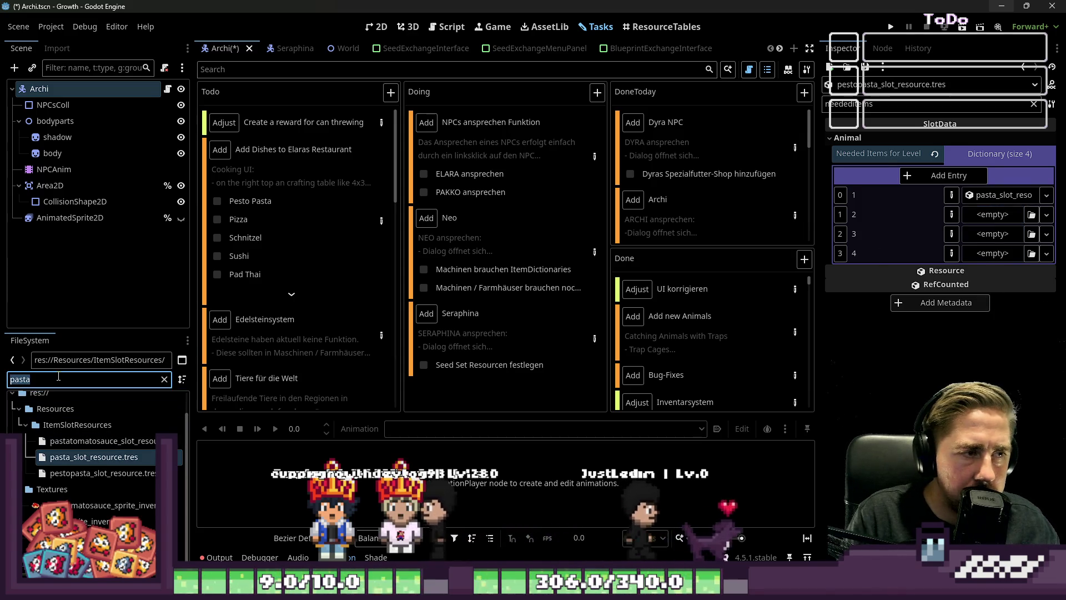
key("BackSpace")
type("basil")
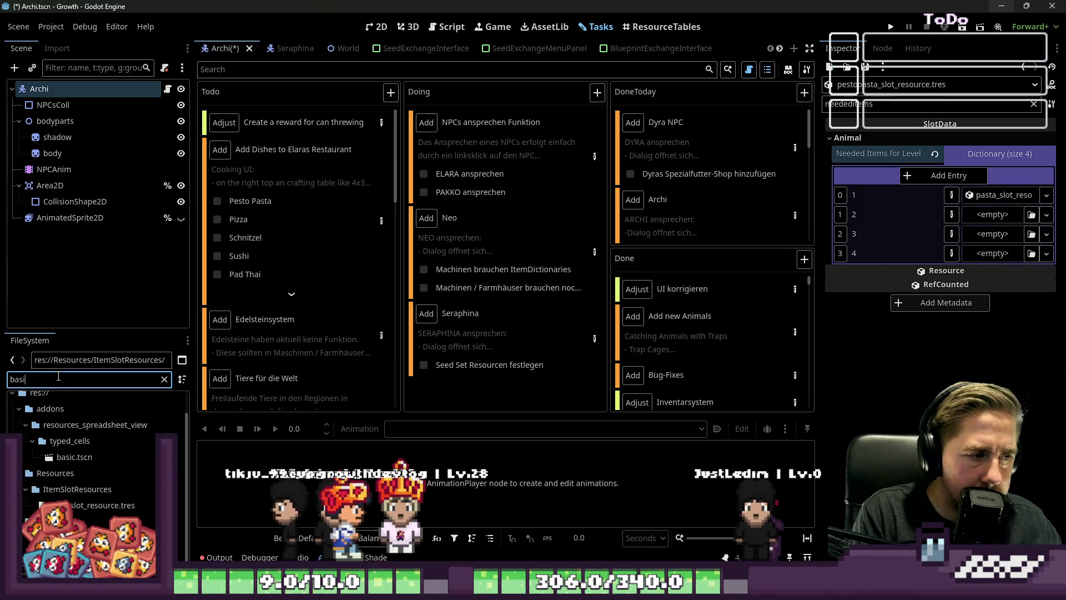
left_click_drag(89, 464, 240, 485)
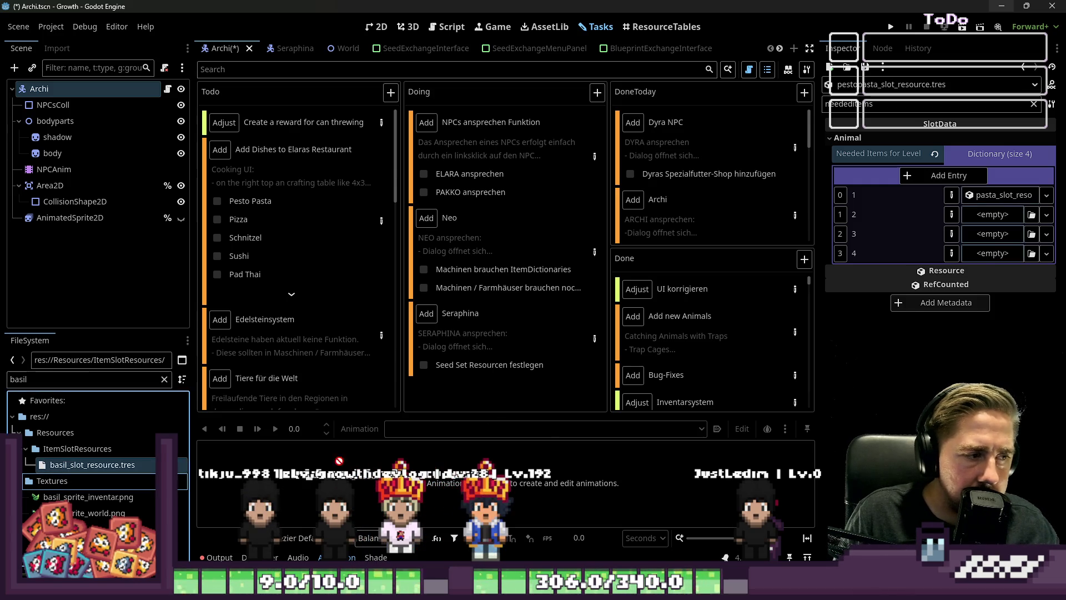
left_click_drag(970, 232, 977, 217)
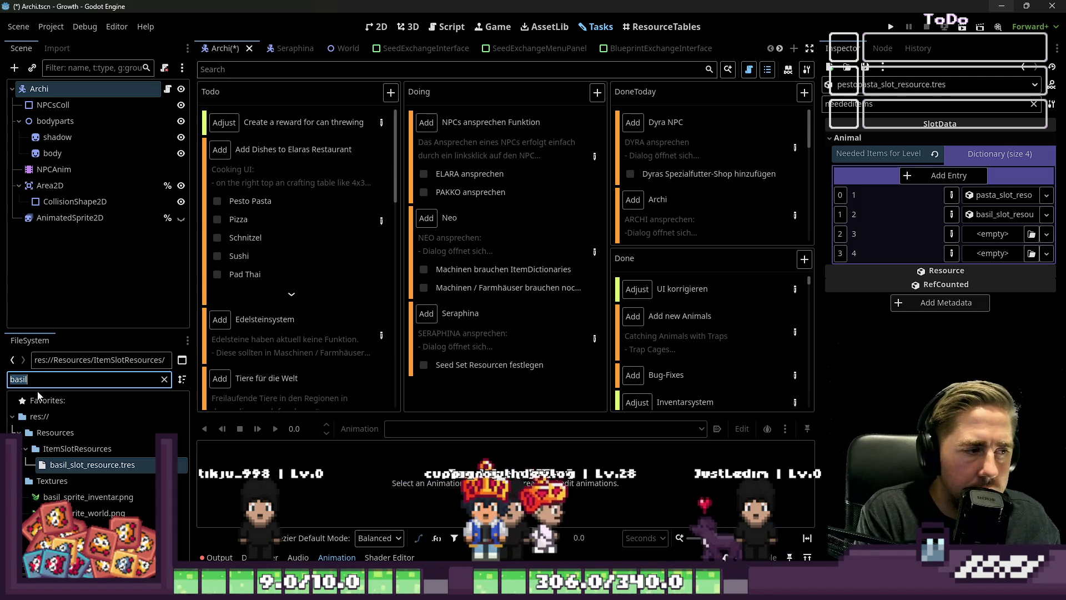
Step: Drag the garlic and olive oil slot resources into entries 3 and 4, then collapse the dictionary
type("garlic")
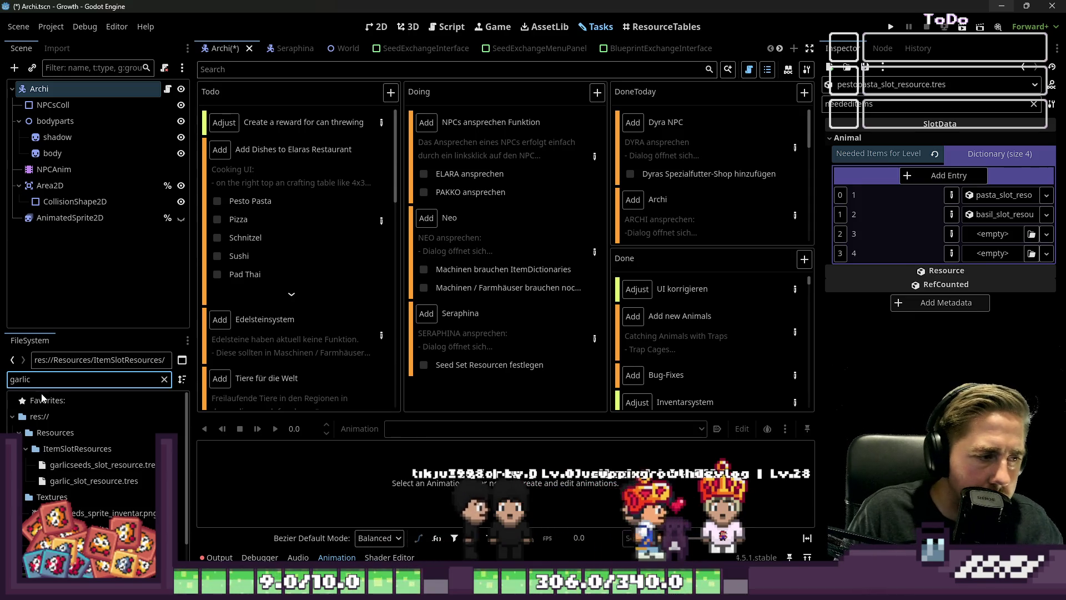
scroll(39, 396, "down", 1)
left_click_drag(94, 457, 978, 270)
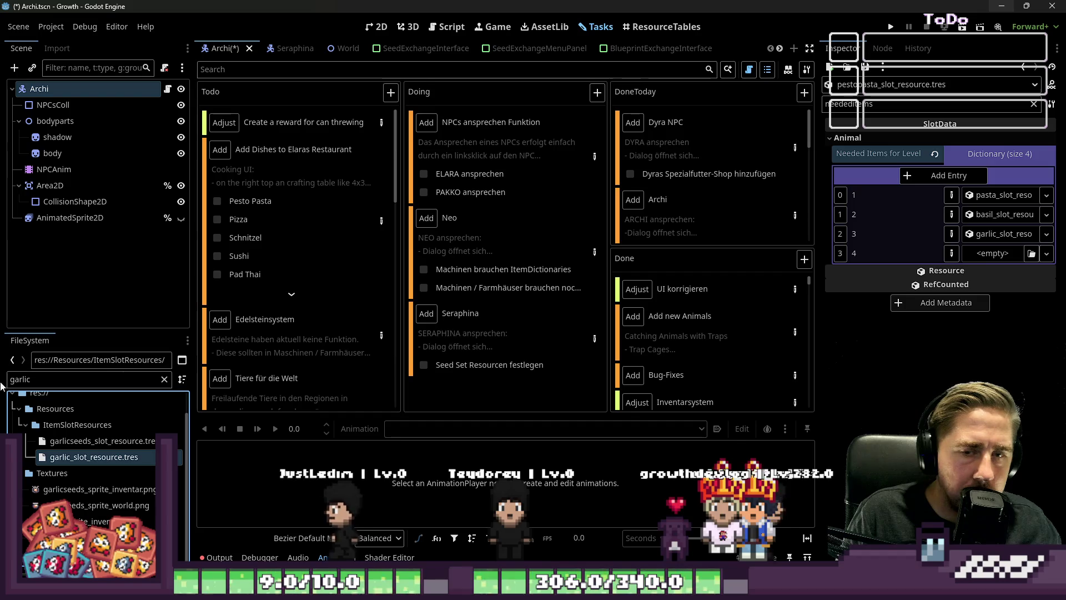
double_click(38, 378)
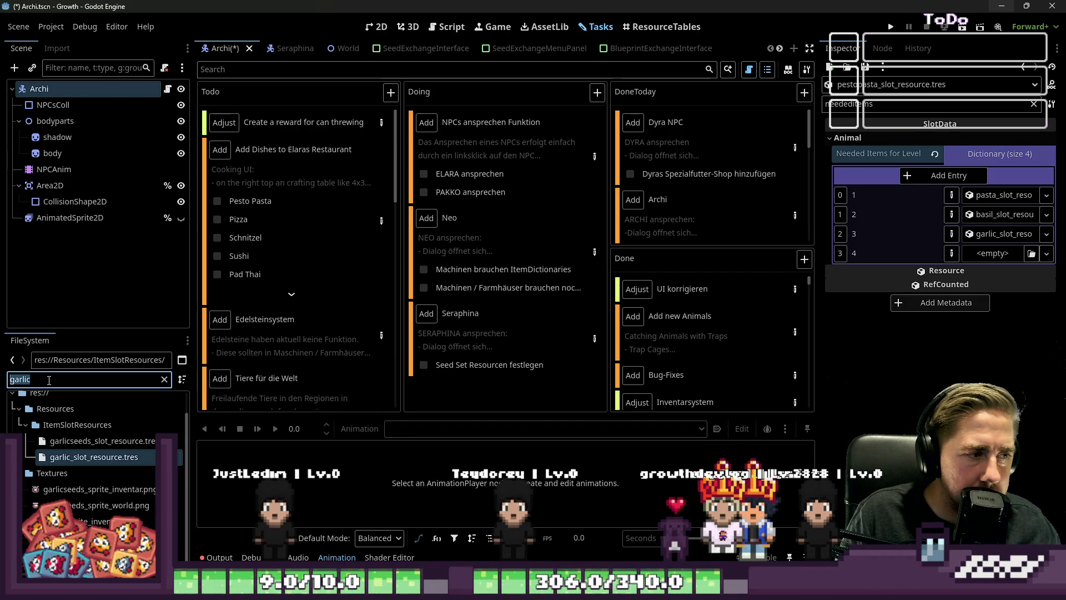
type("oliveoi")
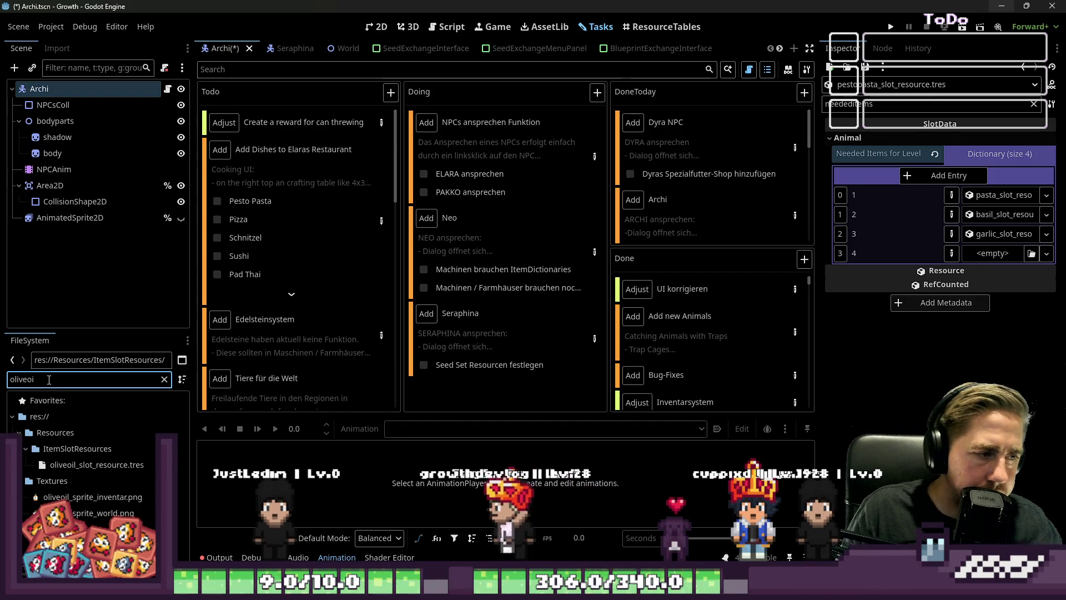
mouse_move(83, 464)
left_mouse_down()
mouse_move(555, 333)
mouse_move(992, 253)
left_mouse_up()
left_click(993, 154)
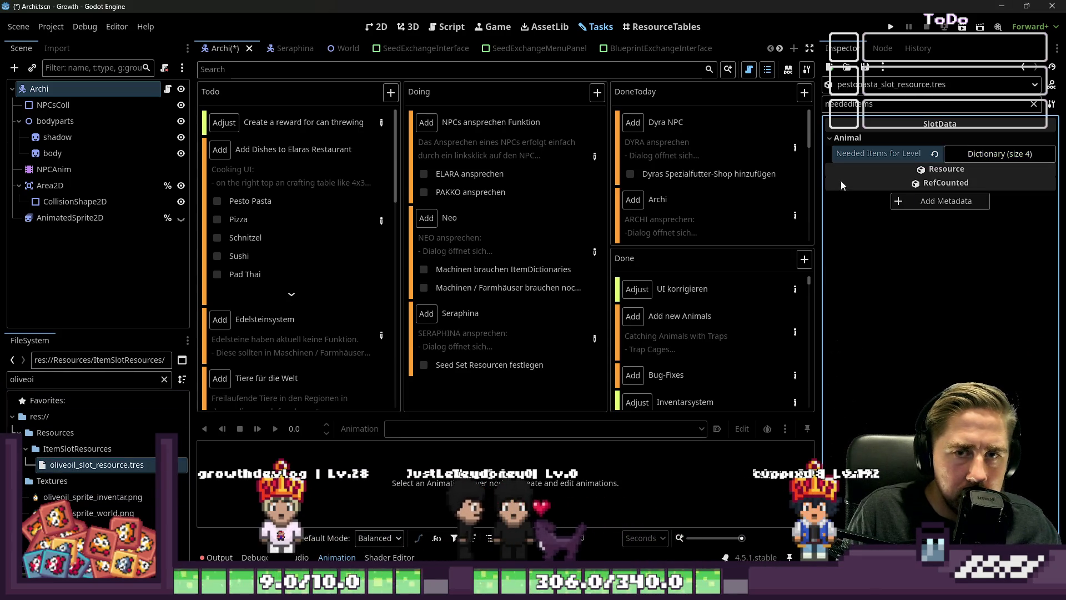
Step: Filter FileSystem for pizza and create a new SlotData resource in the Inspector
scroll(238, 218, "down", 1)
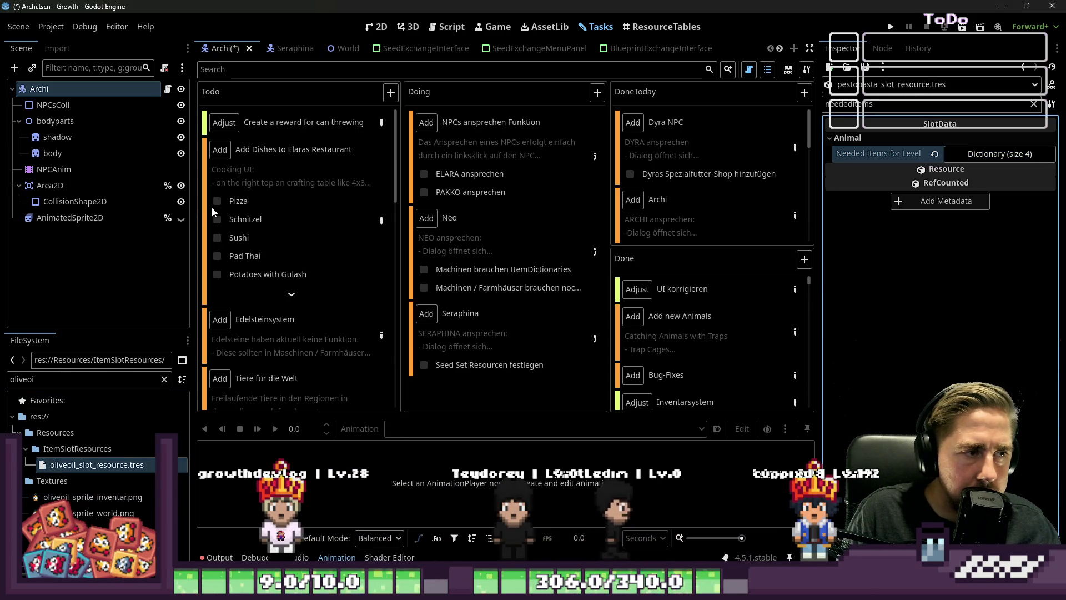
double_click(33, 379)
type("pizza")
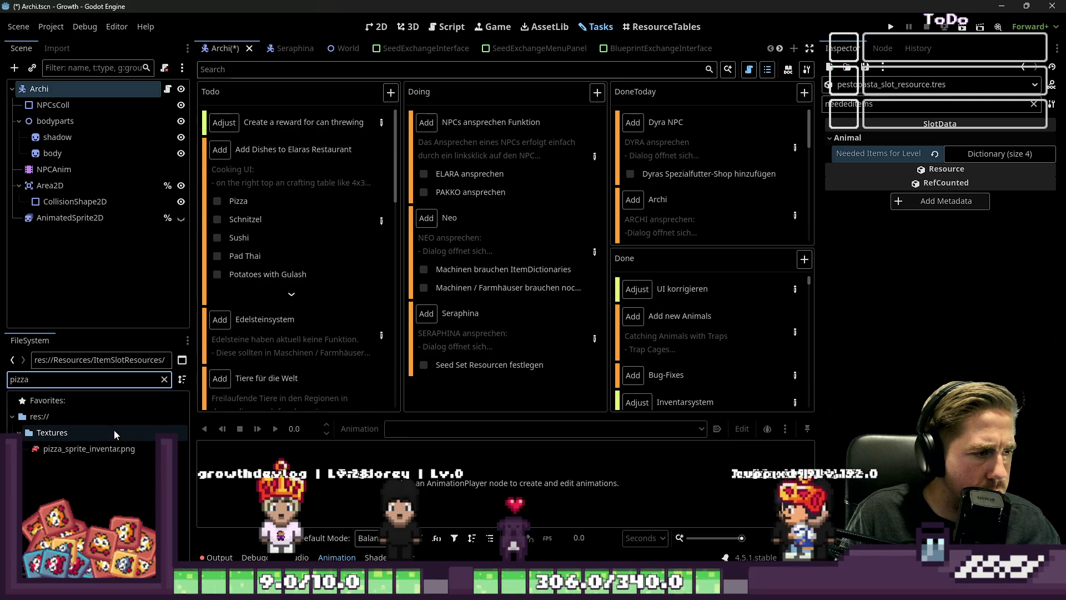
left_click(829, 67)
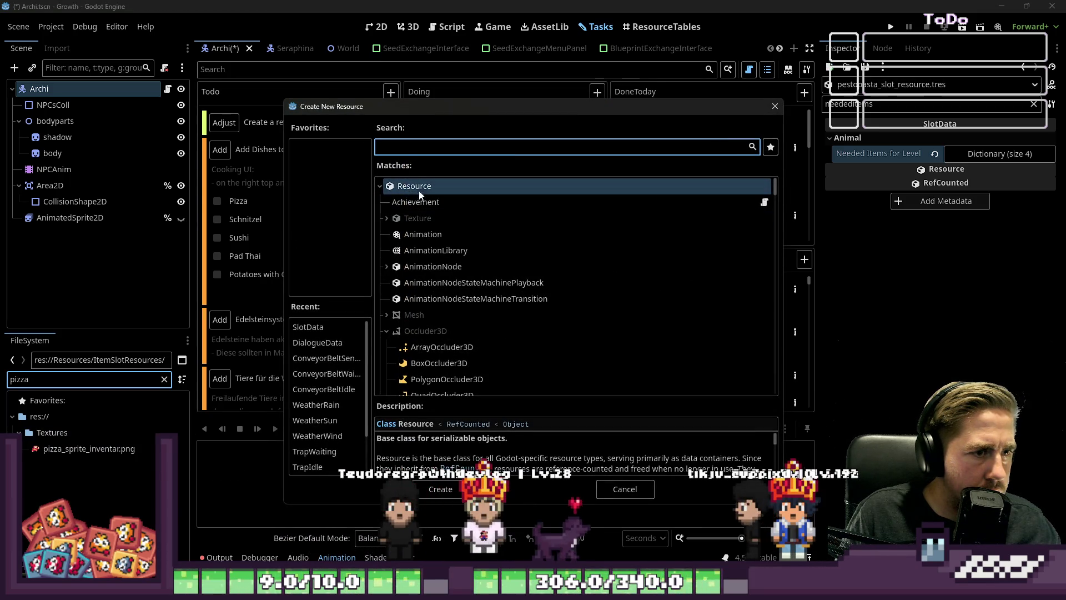
type("SlotData")
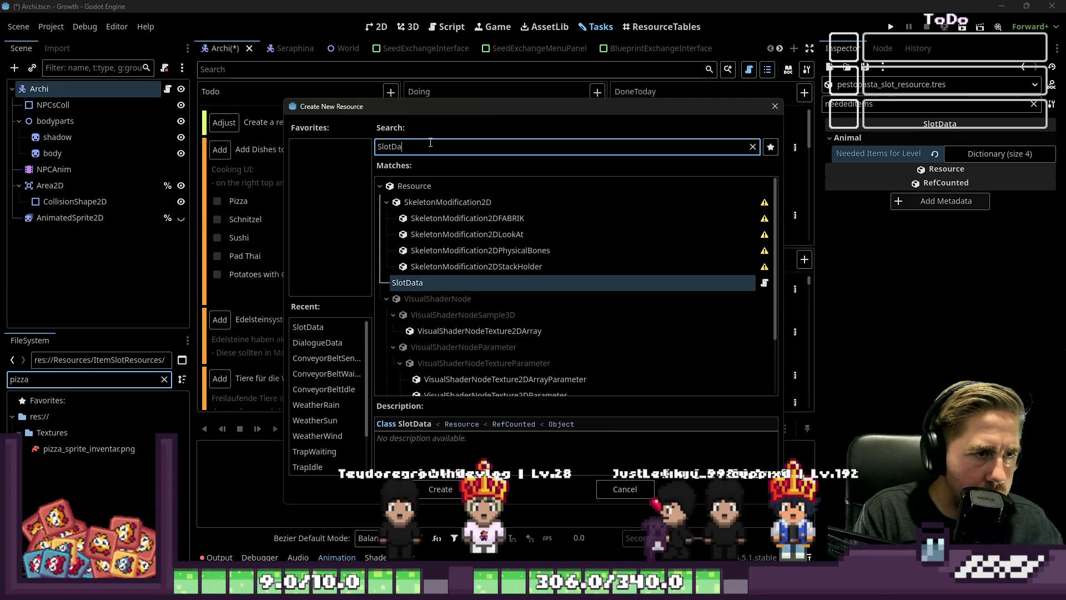
double_click(418, 201)
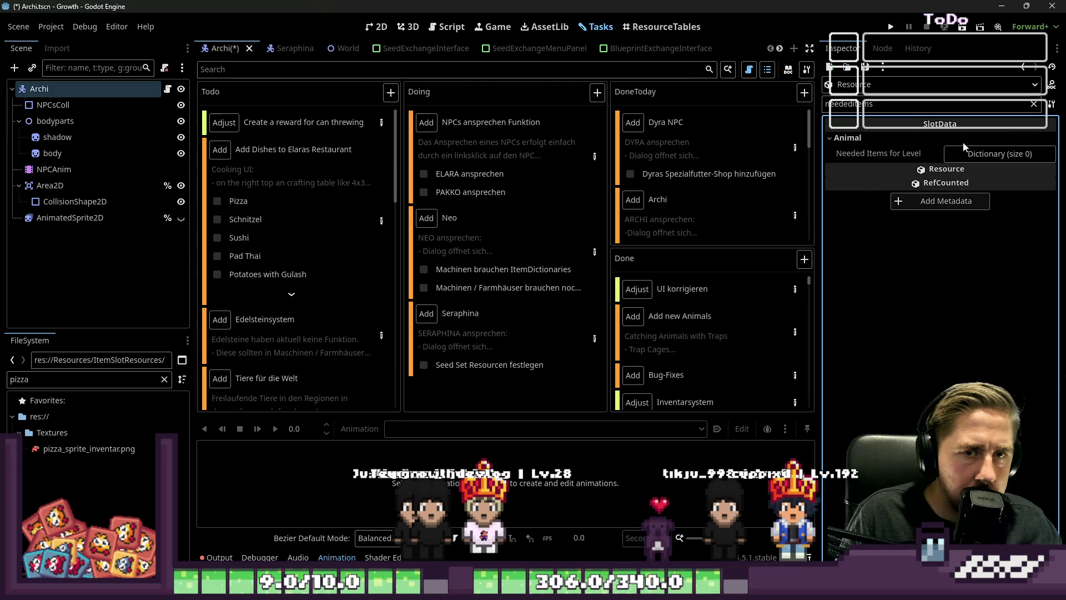
Step: Add one empty entry to Needed Items for Level and clear the Inspector property filter
left_click(950, 155)
left_click(946, 175)
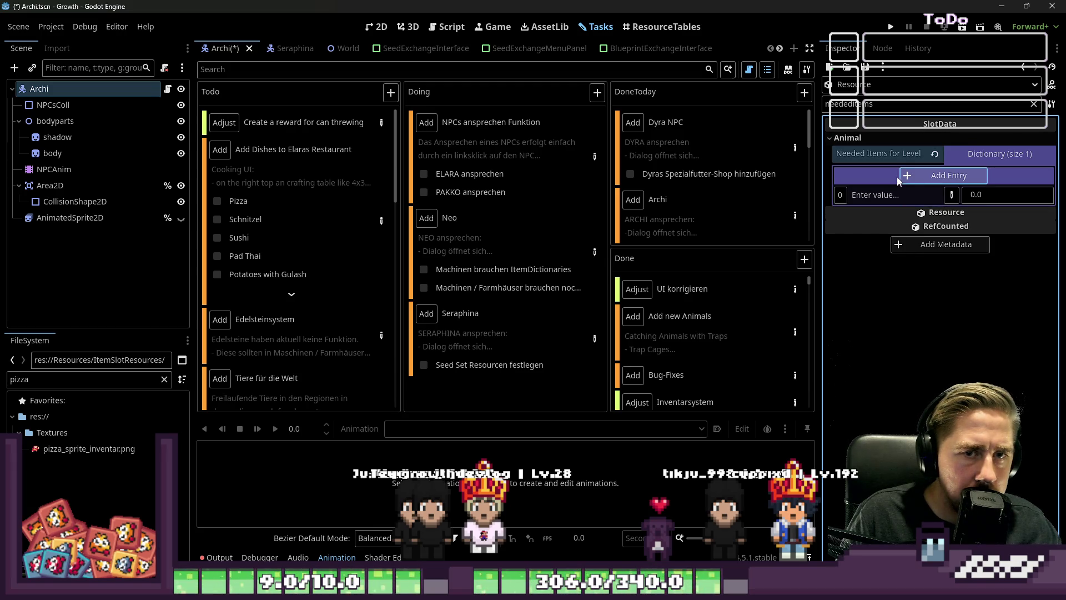
left_click(884, 106)
key("ctrl+a")
key("BackSpace")
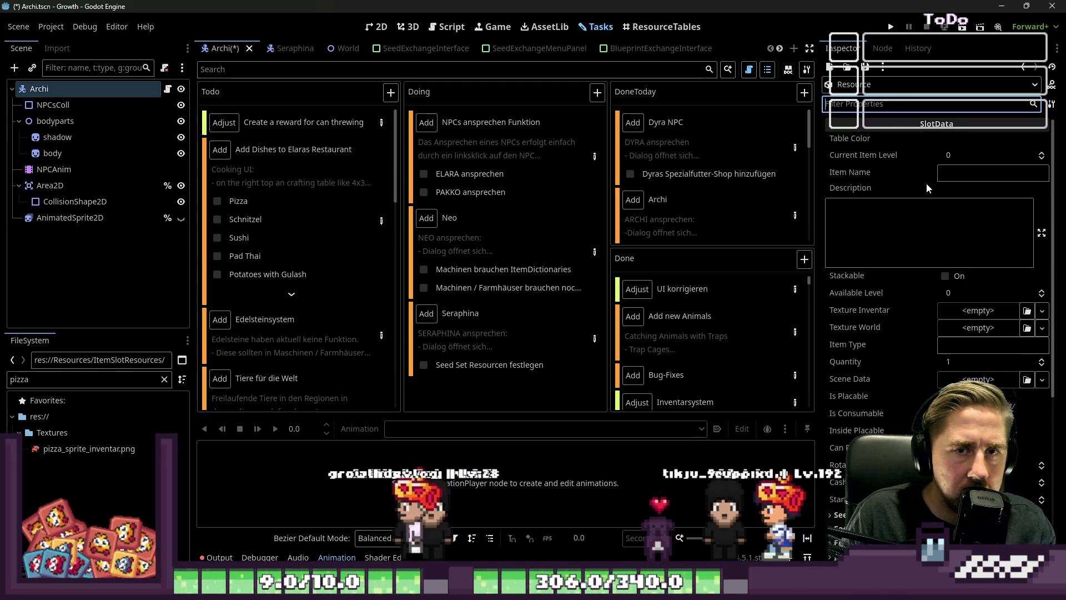
Step: Name the item Pizza, assign pizza_sprite_inventar.png as Texture Inventar, and tick Stackable and Is Consumable
left_click(973, 169)
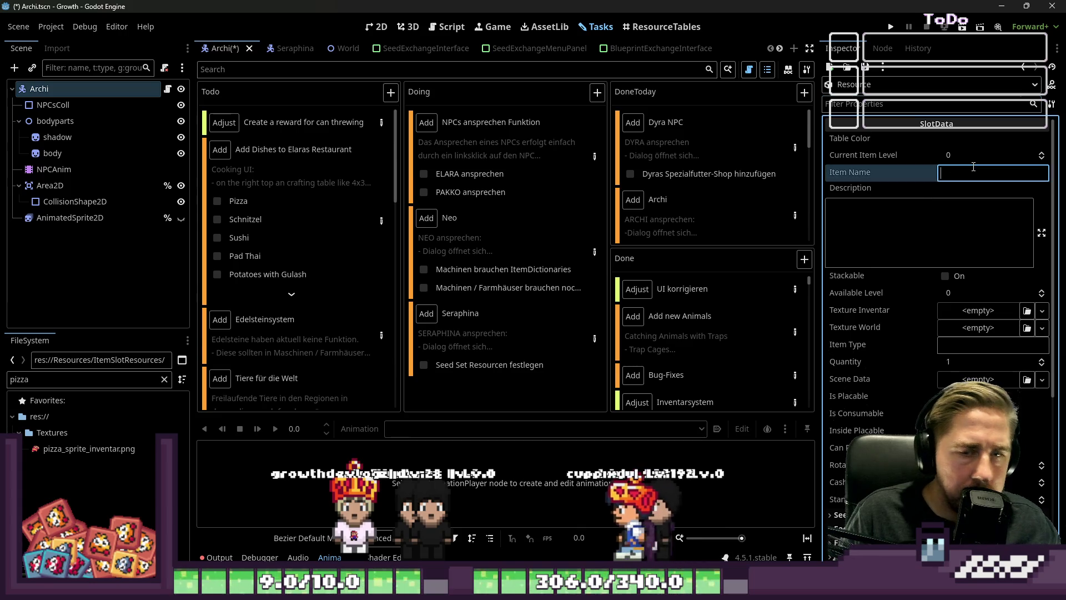
type("Pizza")
left_click_drag(89, 449, 963, 317)
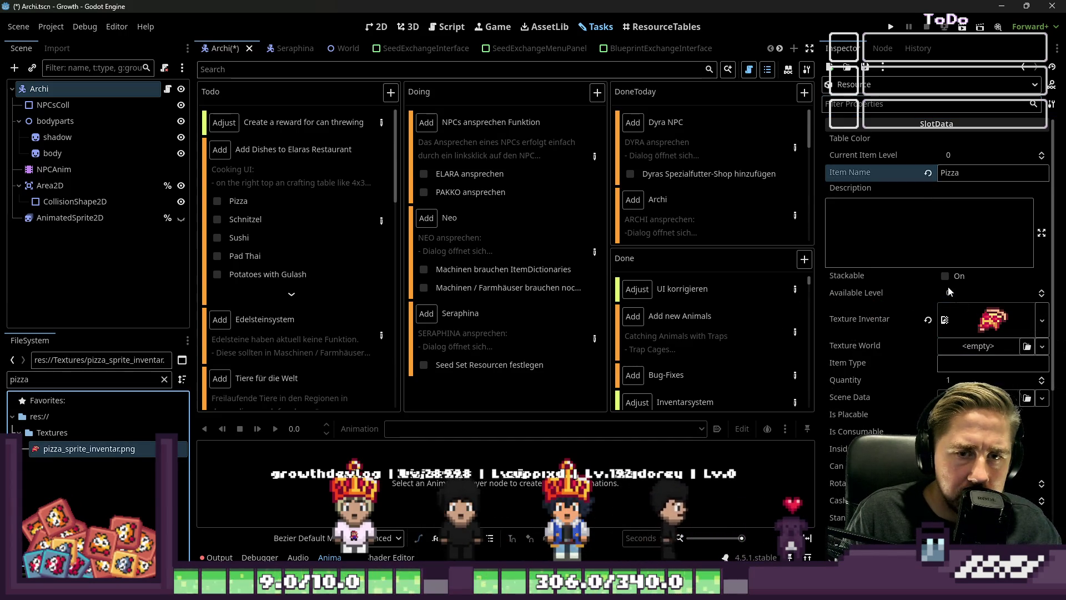
left_click(945, 276)
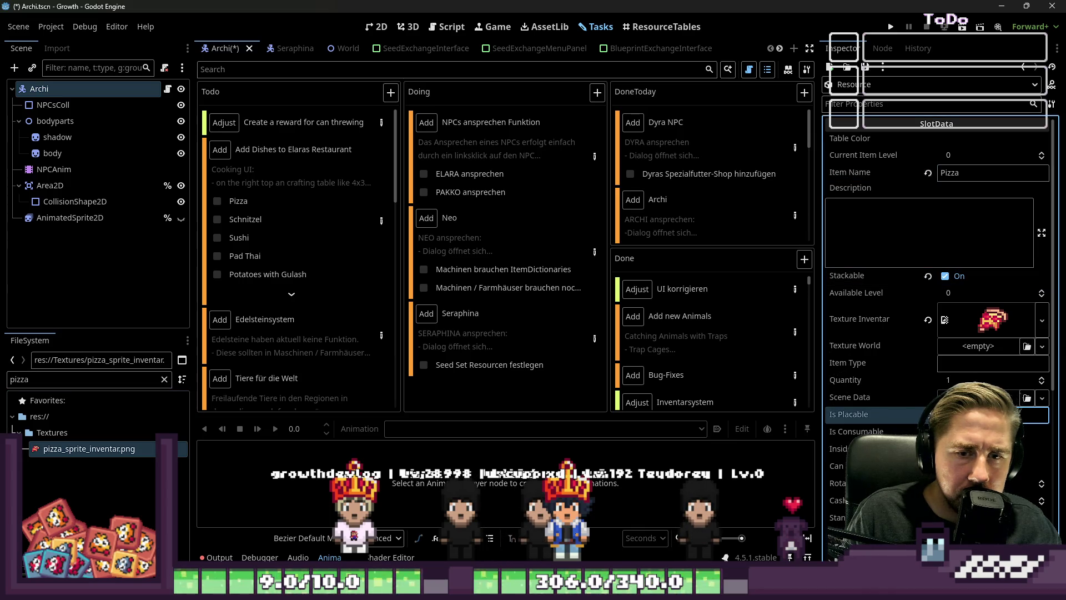
left_click(945, 431)
Step: Expand the Needed Items for Level dictionary and open the restaurant dishes task's details
scroll(920, 372, "down", 3)
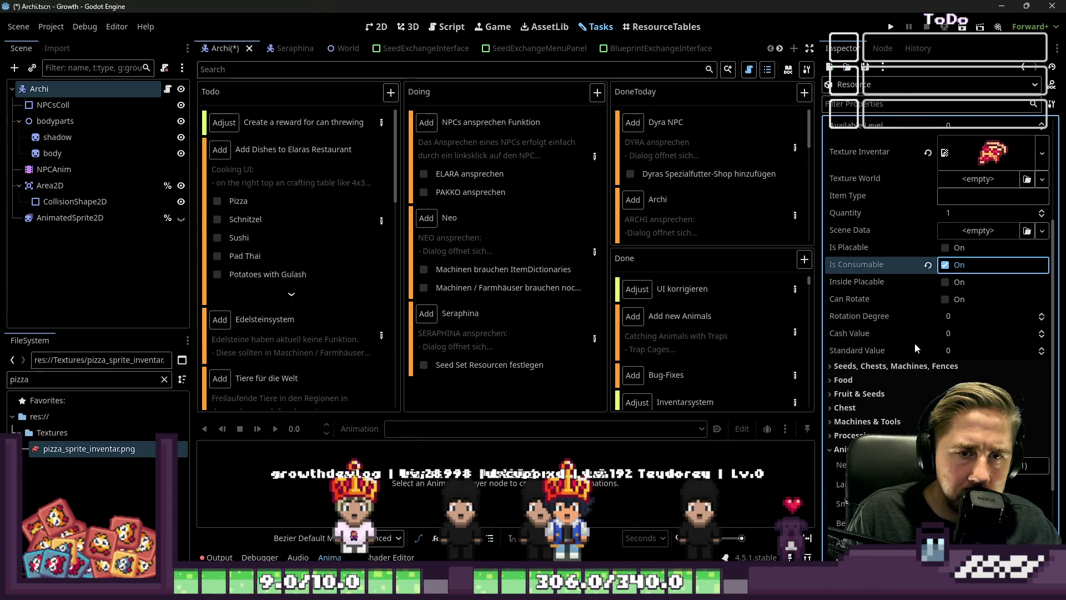
scroll(925, 296, "down", 2)
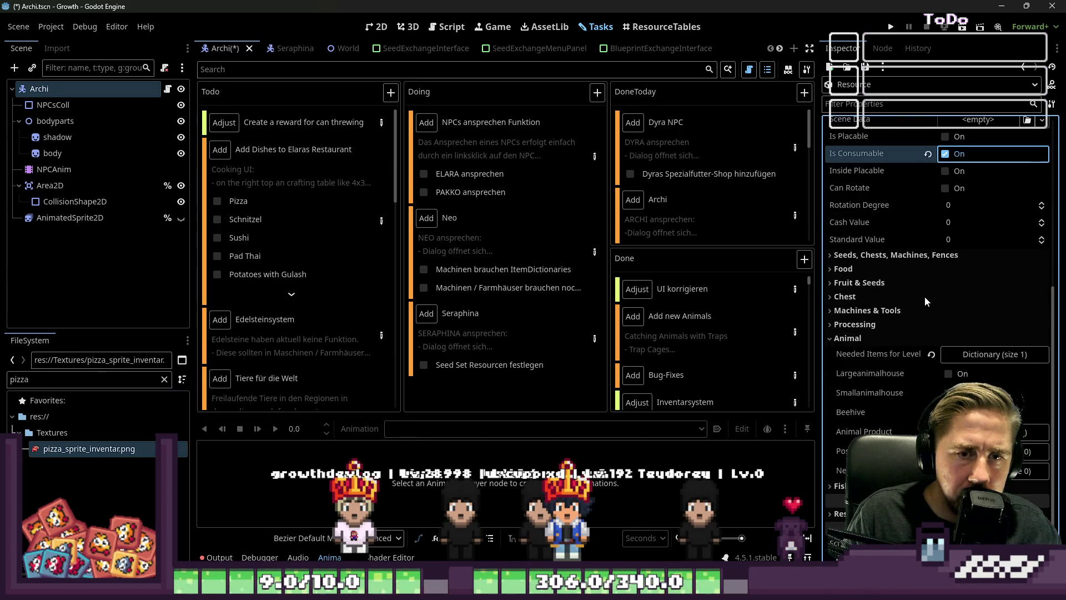
left_click(978, 349)
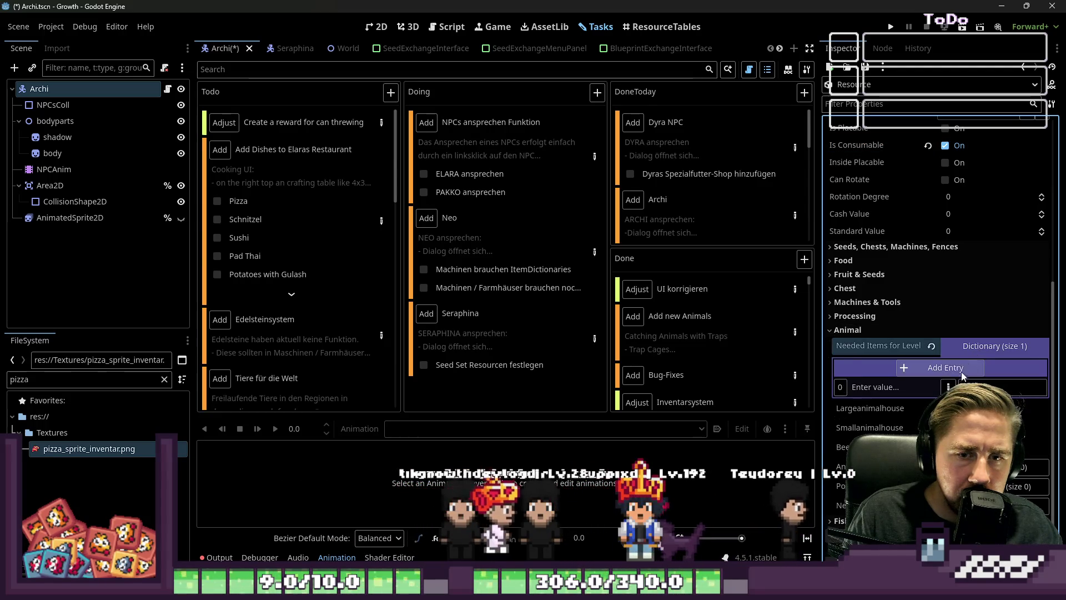
left_click(381, 222)
scroll(367, 235, "down", 5)
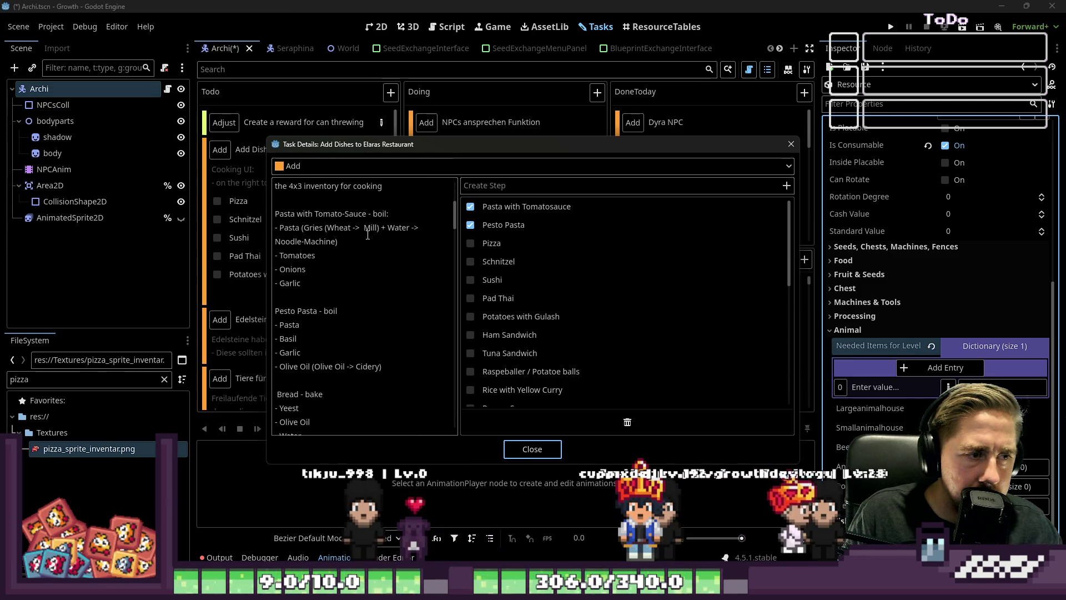
Step: Read the pizza recipe notes (pork/chicken/pineapples, tomatoes, bread, cheese) and close the task details
scroll(368, 235, "down", 5)
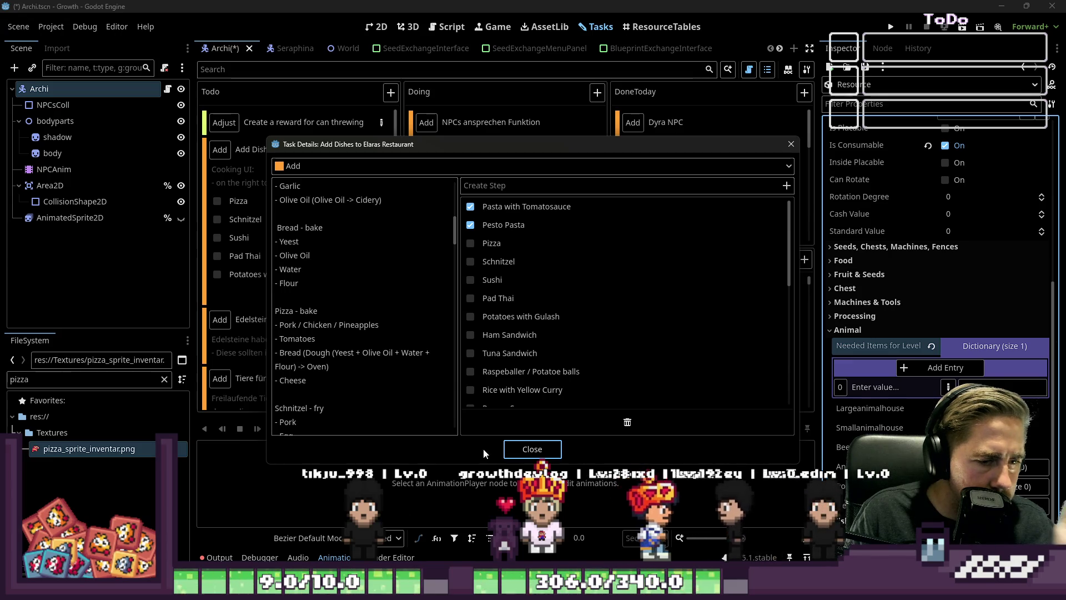
left_click(532, 449)
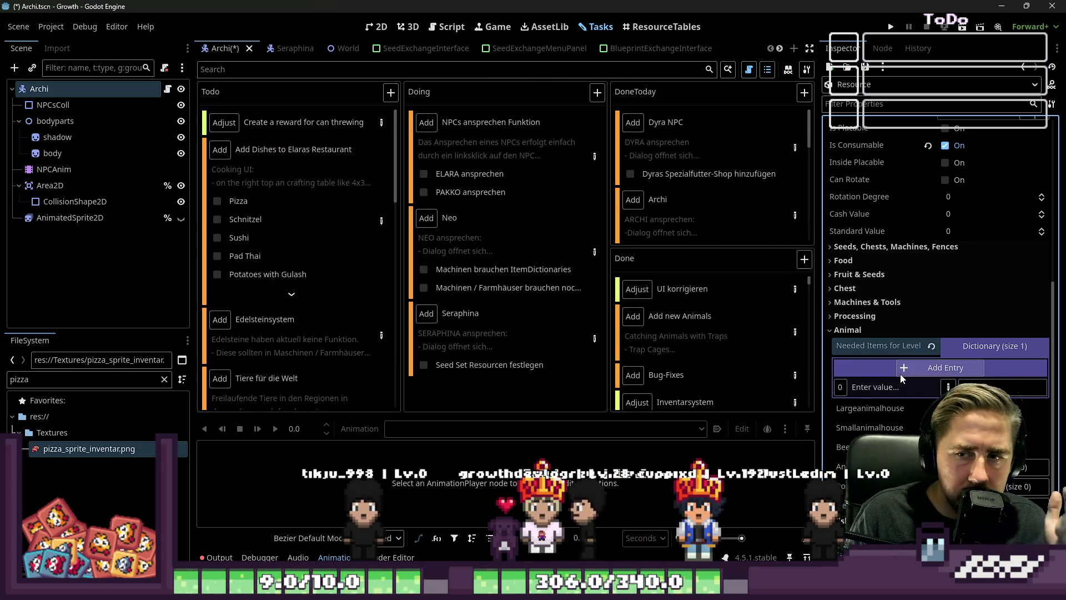
Step: Change the entry value type and expand Needed Items for Level to four entries with keys
left_click(947, 387)
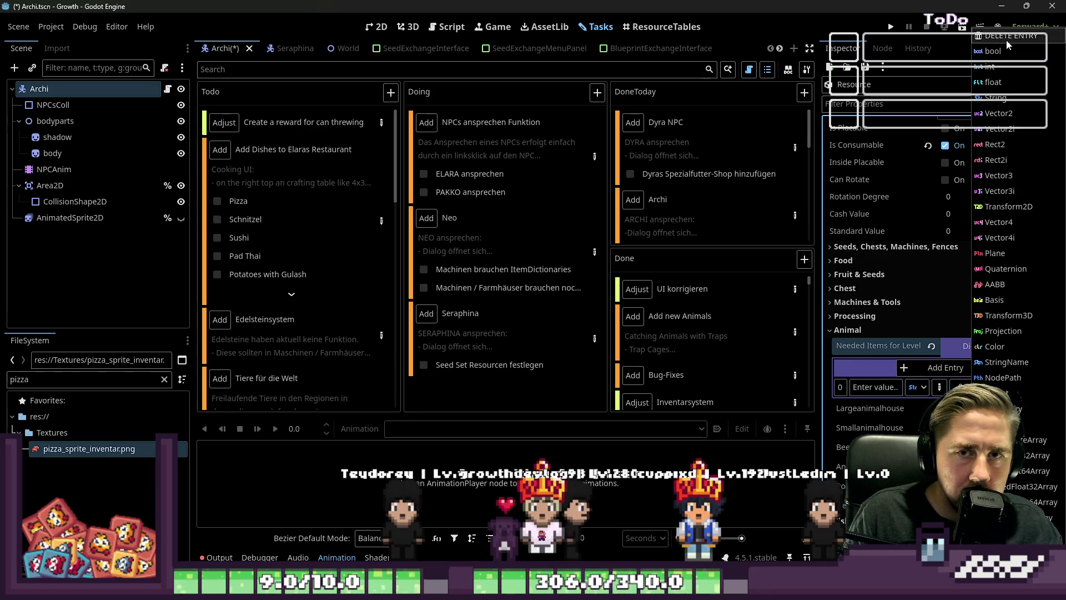
left_click(1014, 391)
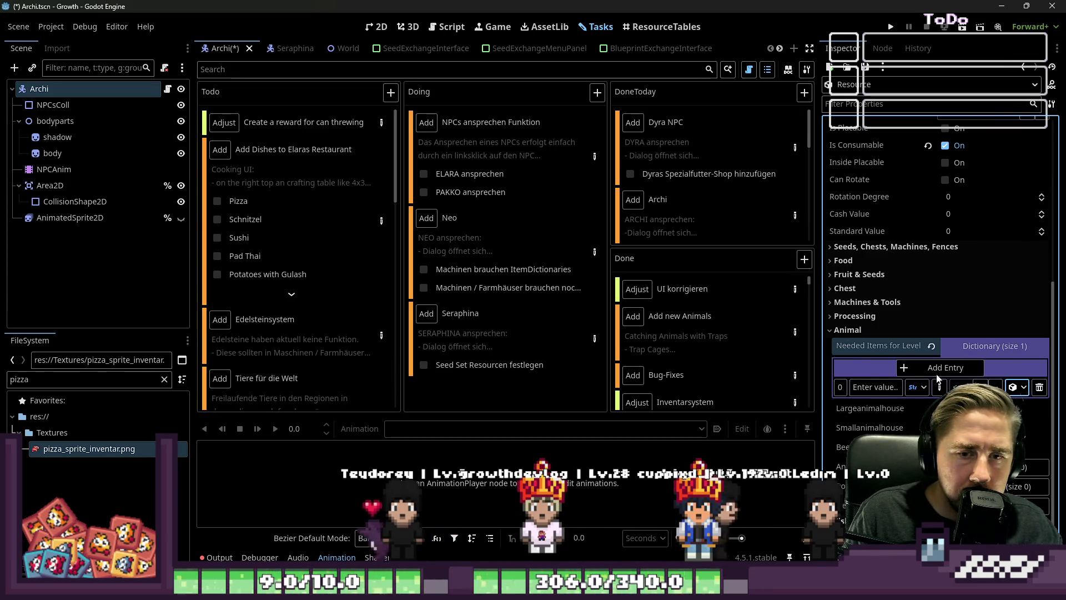
left_click(940, 367)
left_click(939, 368)
left_click(940, 368)
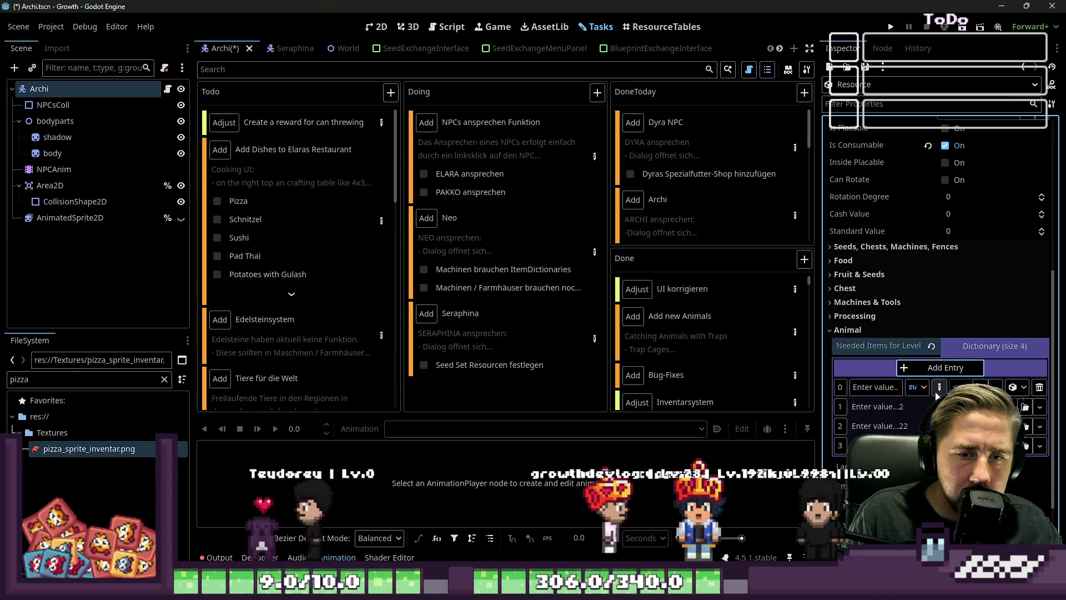
double_click(884, 387)
type("1")
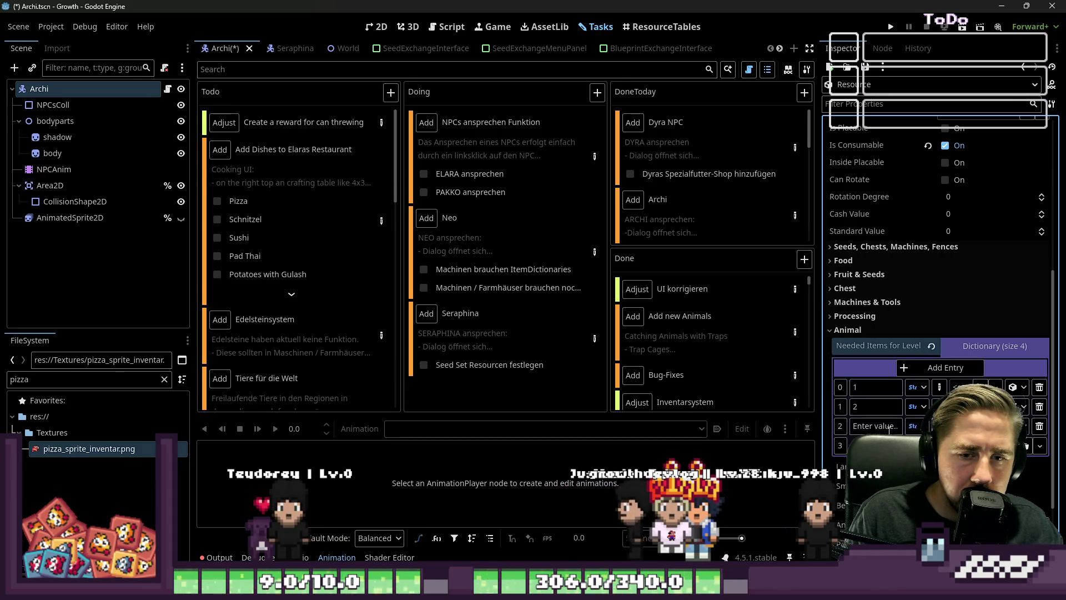
type("3")
left_click(876, 445)
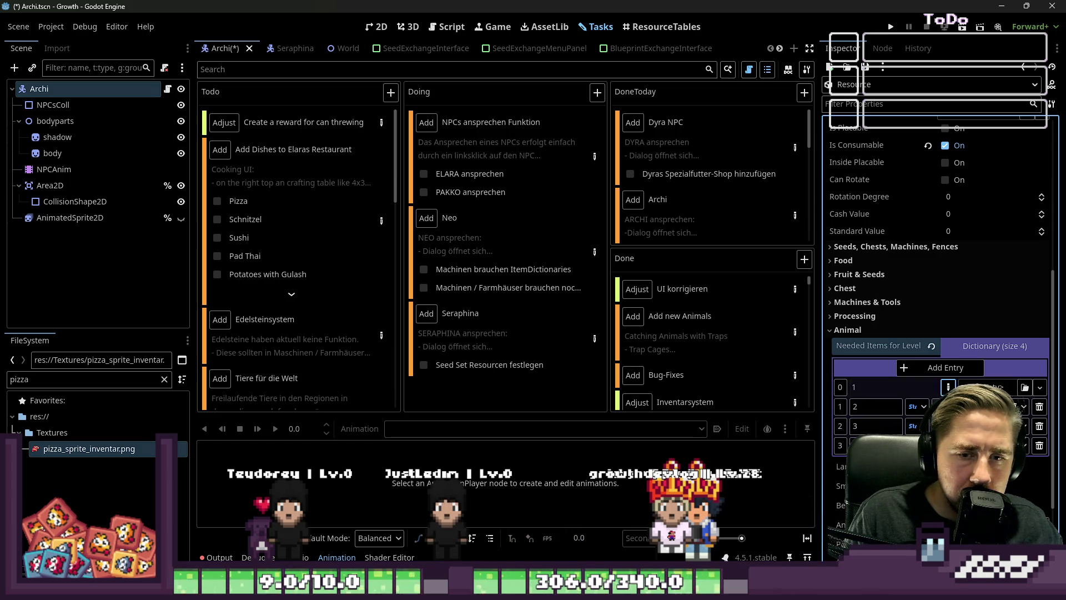
Step: Put the pork and tomato slot resources into dictionary entries 0 and 1
double_click(56, 380)
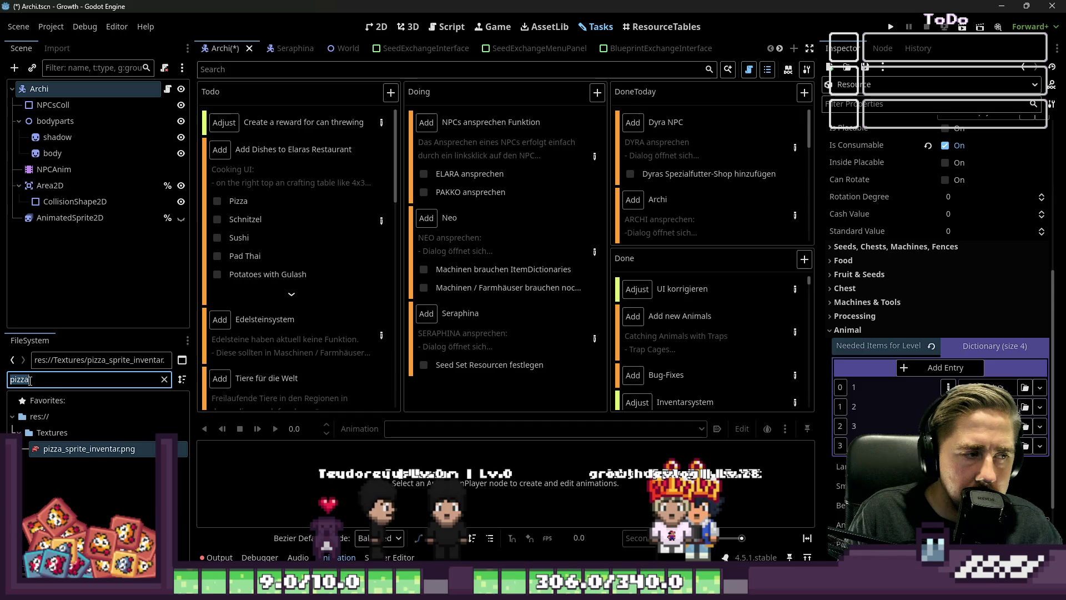
type("pork")
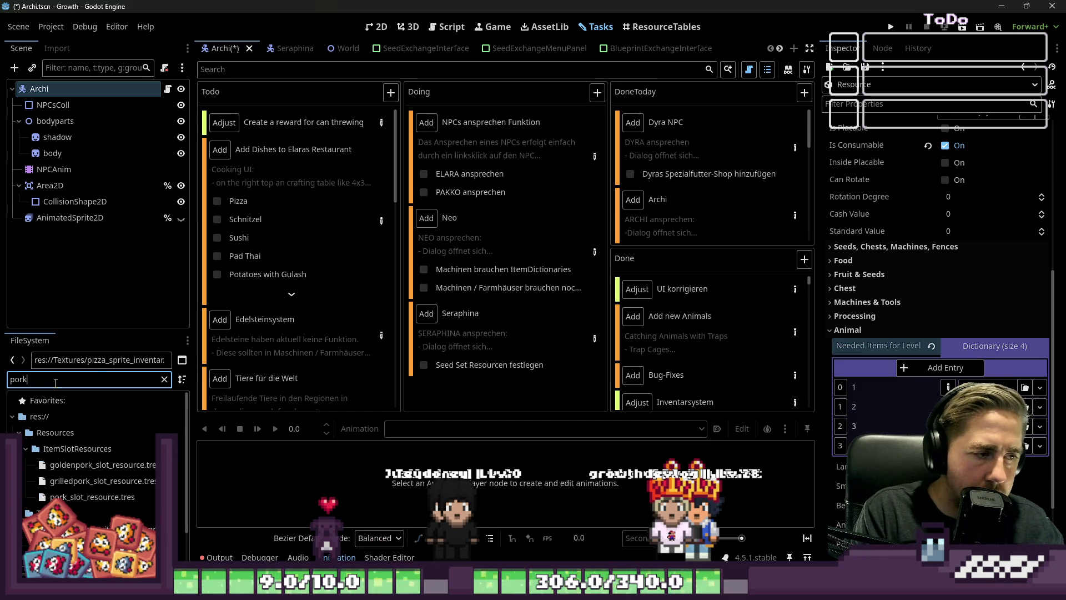
left_click(90, 497)
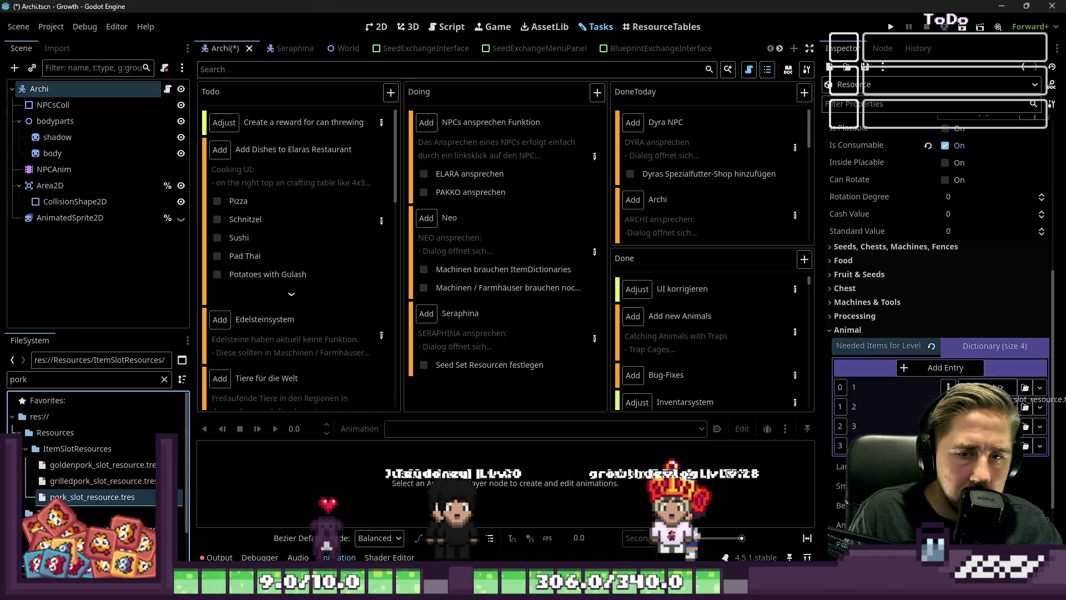
left_click_drag(986, 387, 985, 387)
double_click(87, 381)
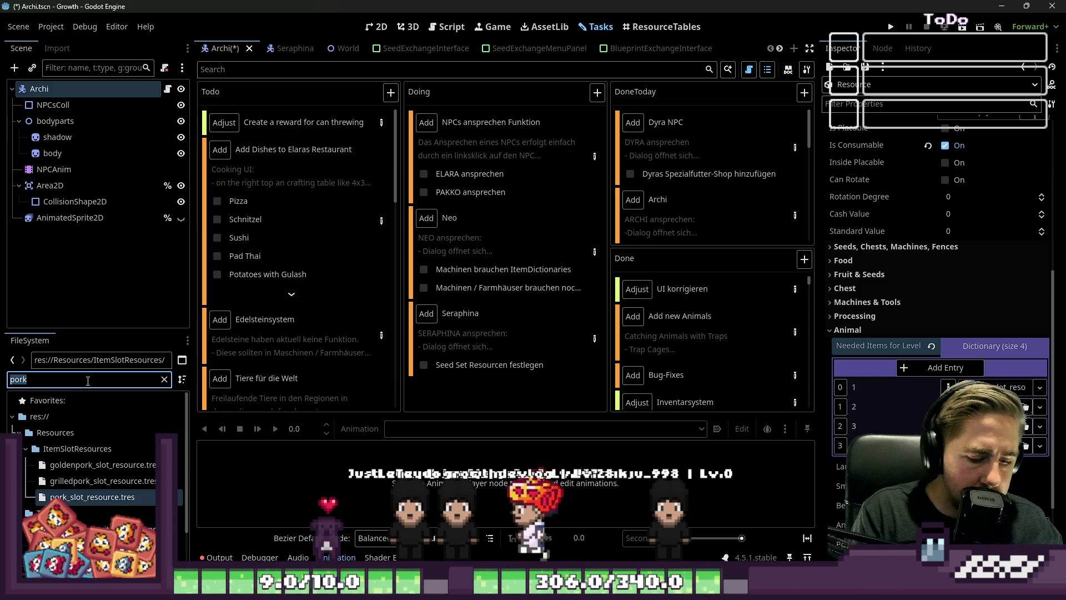
type("tomatoe")
key("BackSpace")
key("BackSpace")
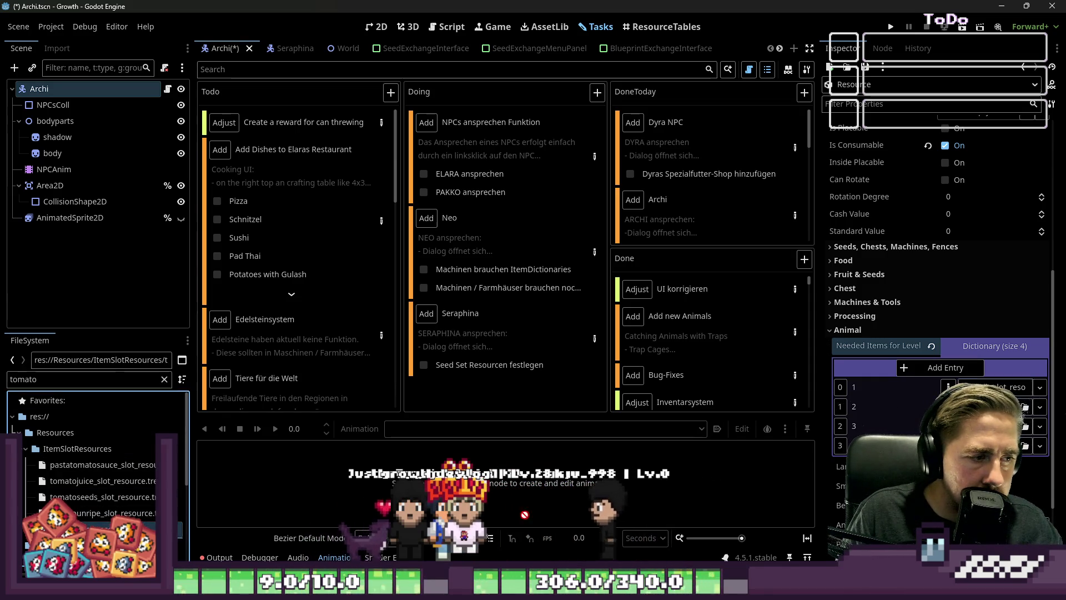
left_click_drag(106, 528, 1021, 417)
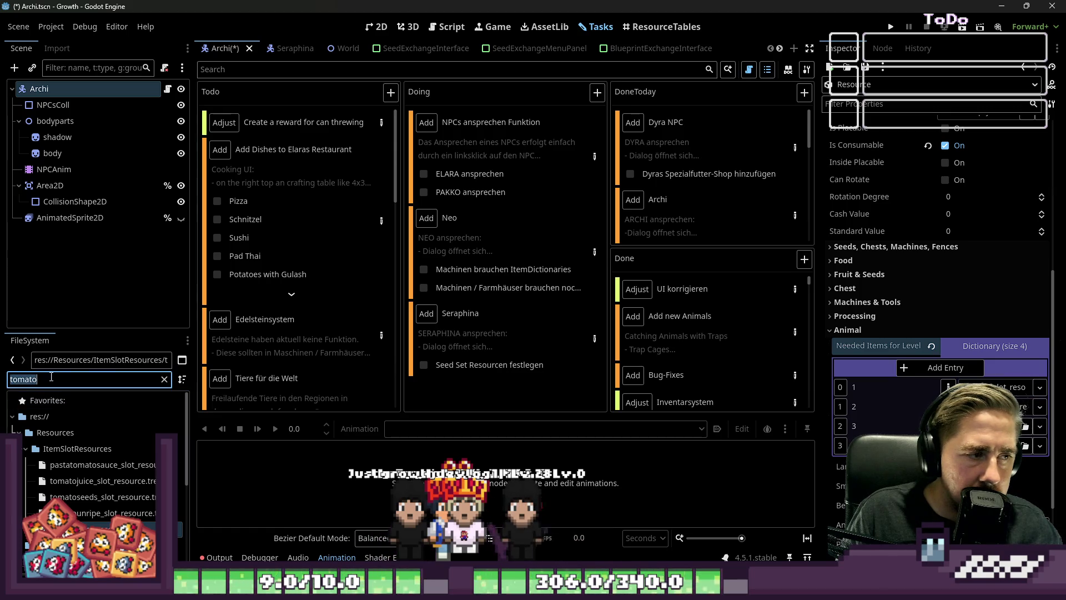
Step: Put the bread and cheese slot resources into entries 2 and 3, then collapse the dictionary
type("bread")
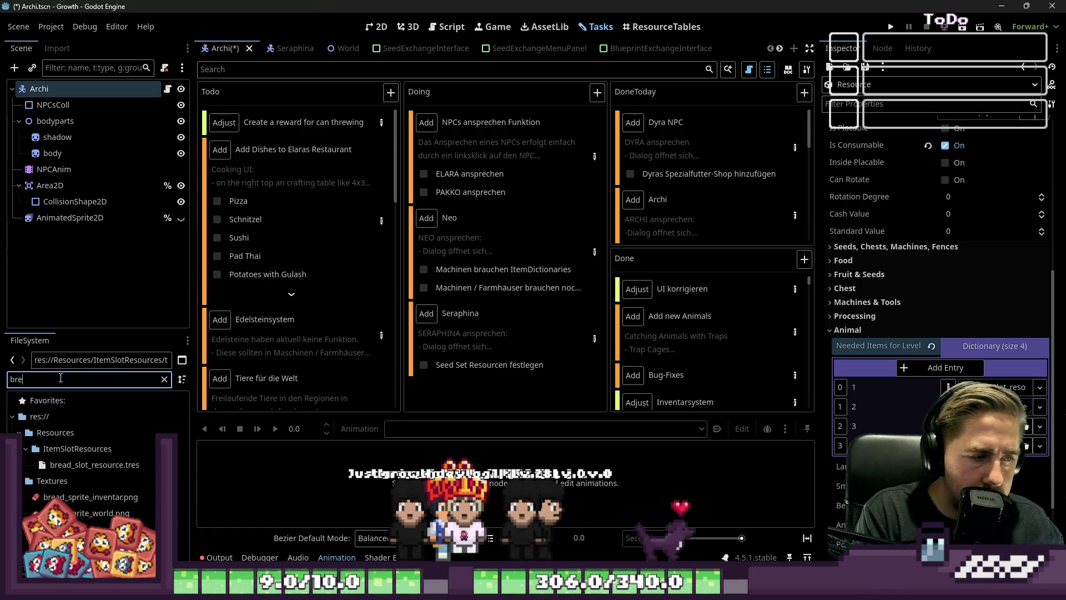
mouse_move(94, 464)
left_mouse_down()
mouse_move(413, 486)
mouse_move(994, 426)
left_mouse_up()
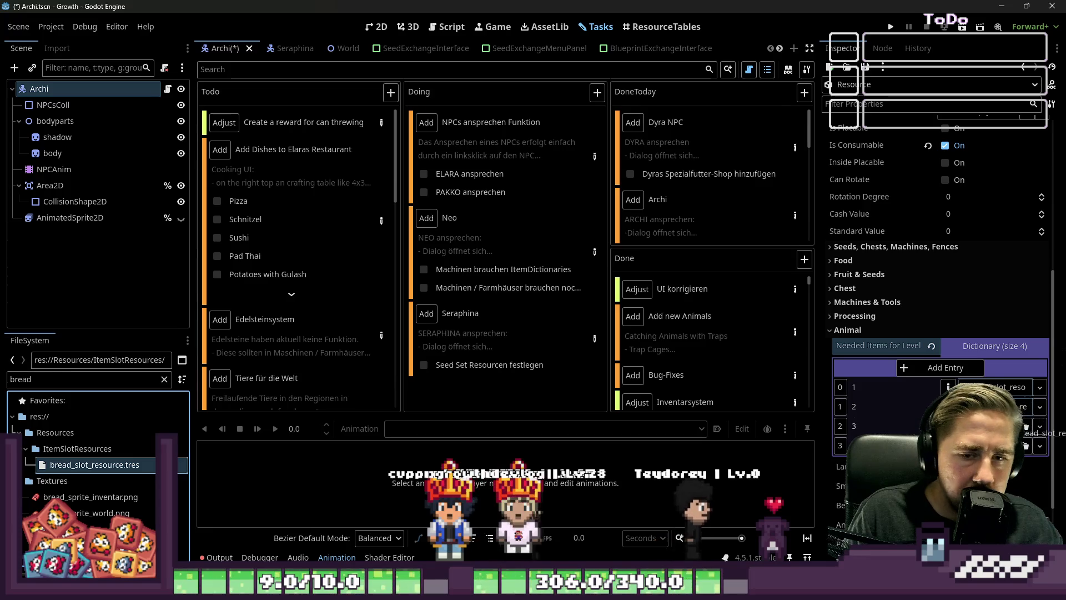
double_click(107, 360)
double_click(102, 378)
type("cheese")
left_click_drag(97, 496, 1024, 444)
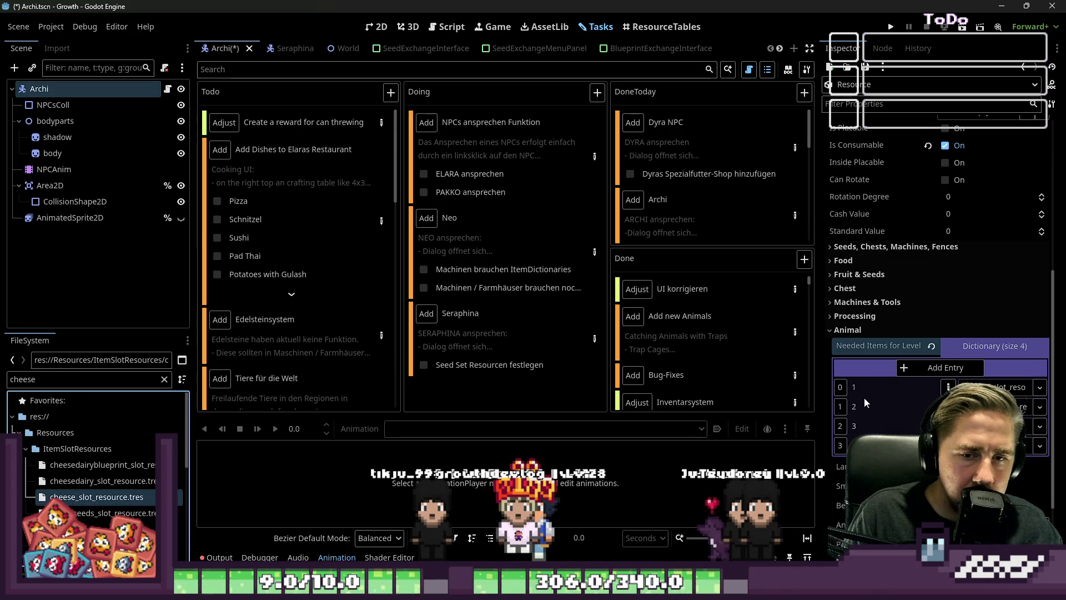
left_click(976, 351)
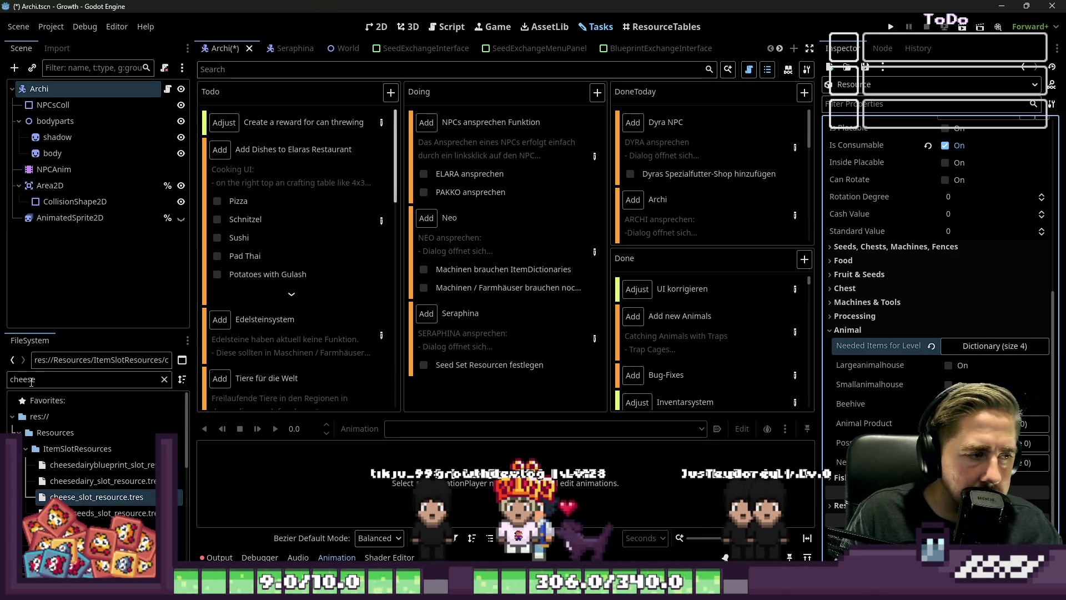
Step: Use Save As from the Inspector resource menu to store pizza_slot_resource.tres in Resources/ItemSlotResources
left_click(944, 257)
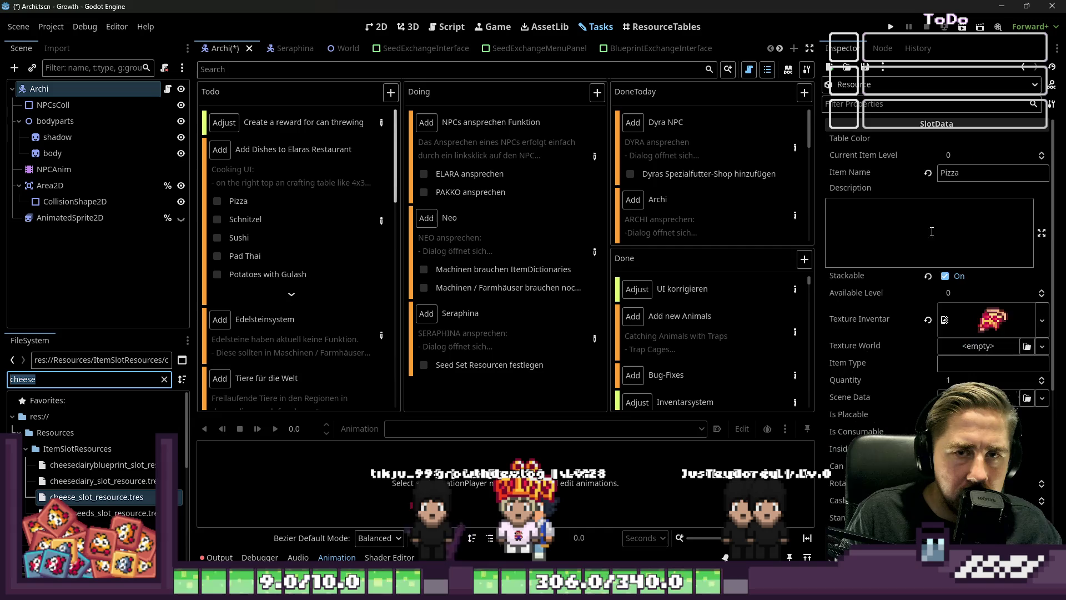
left_click(873, 98)
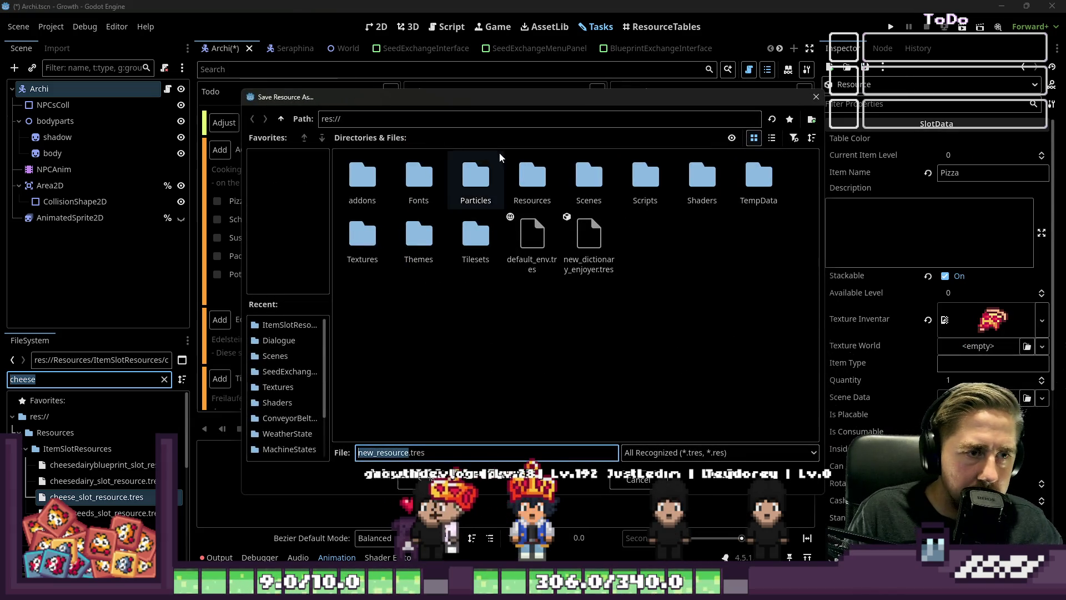
double_click(532, 176)
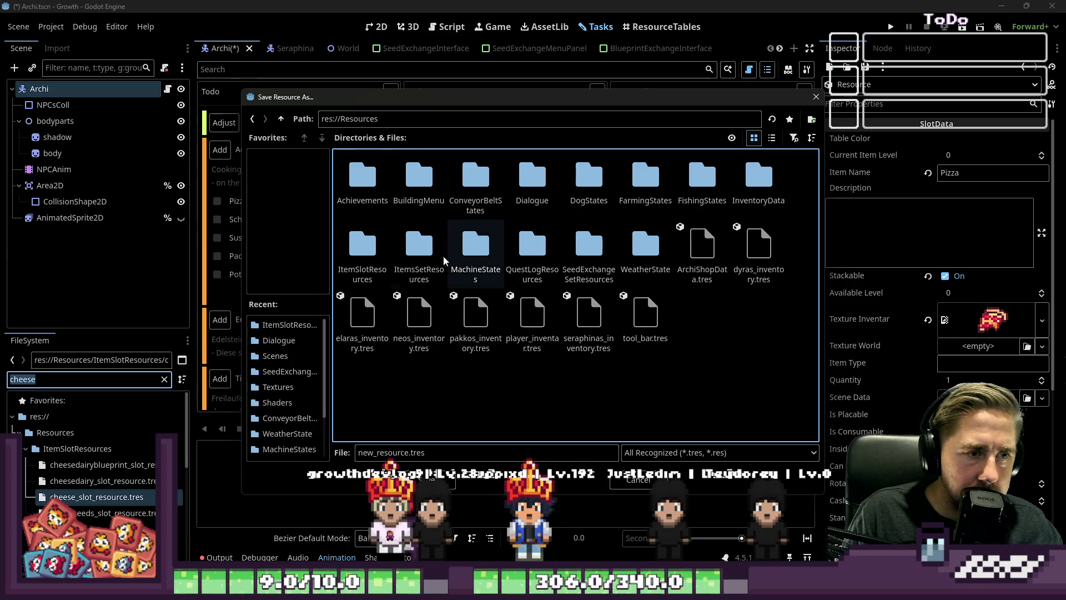
double_click(362, 255)
left_click(419, 250)
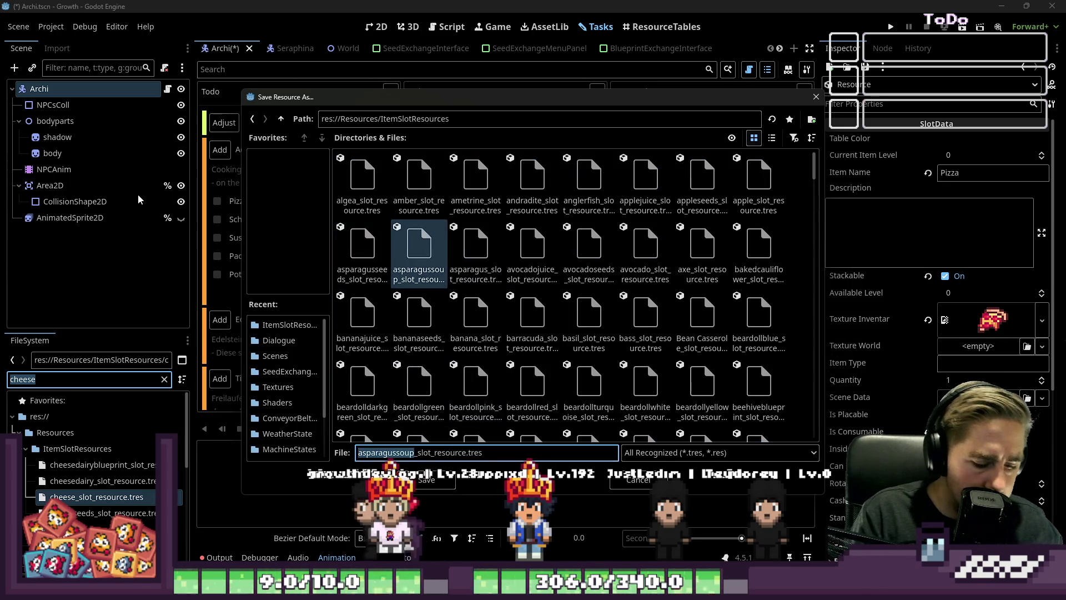
key("BackSpace")
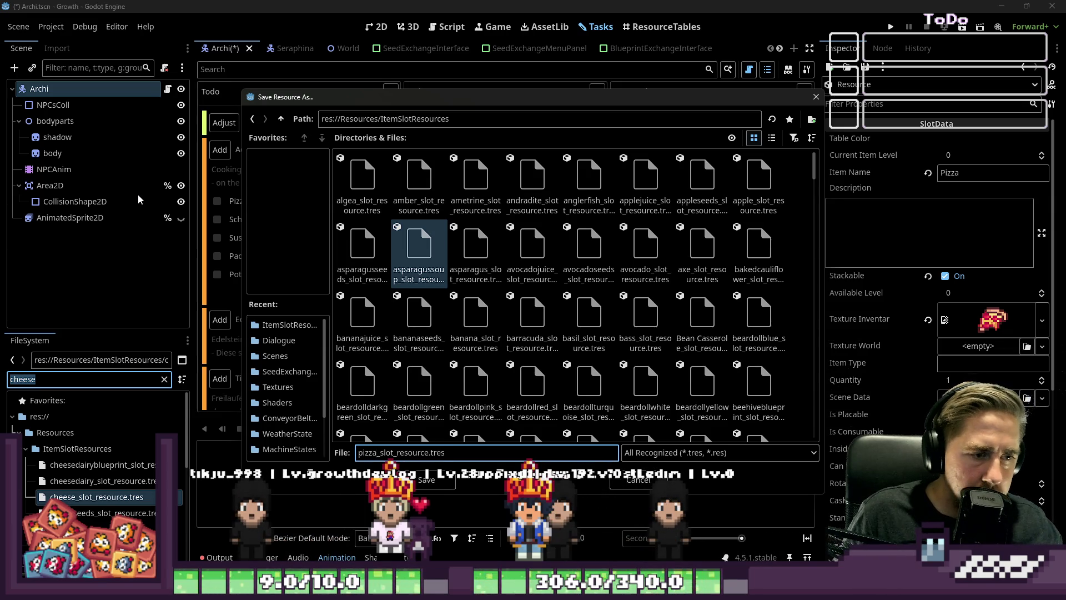
key("Escape")
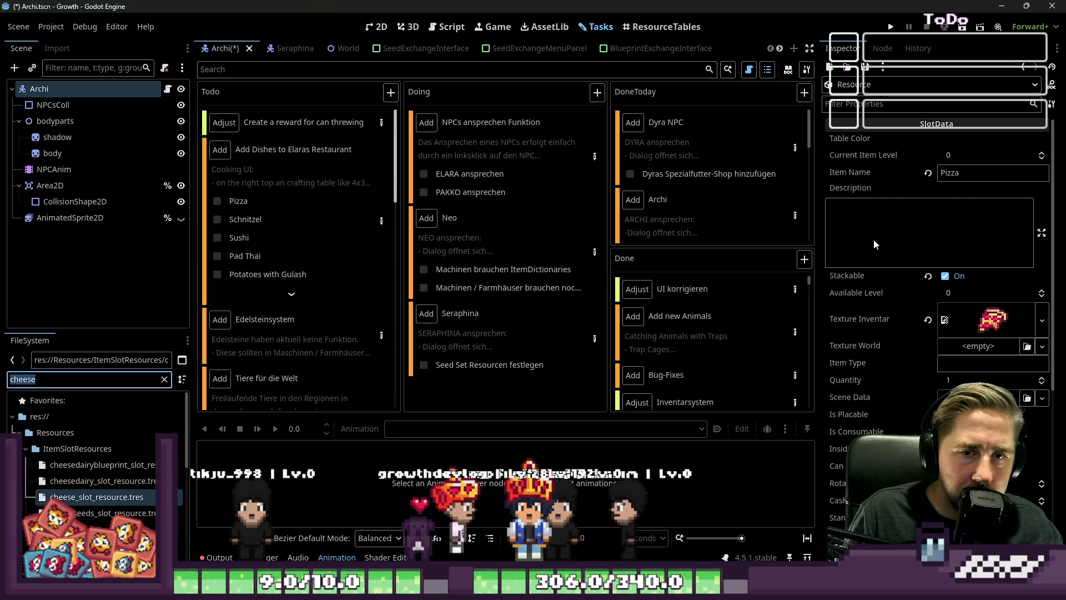
left_click(884, 229)
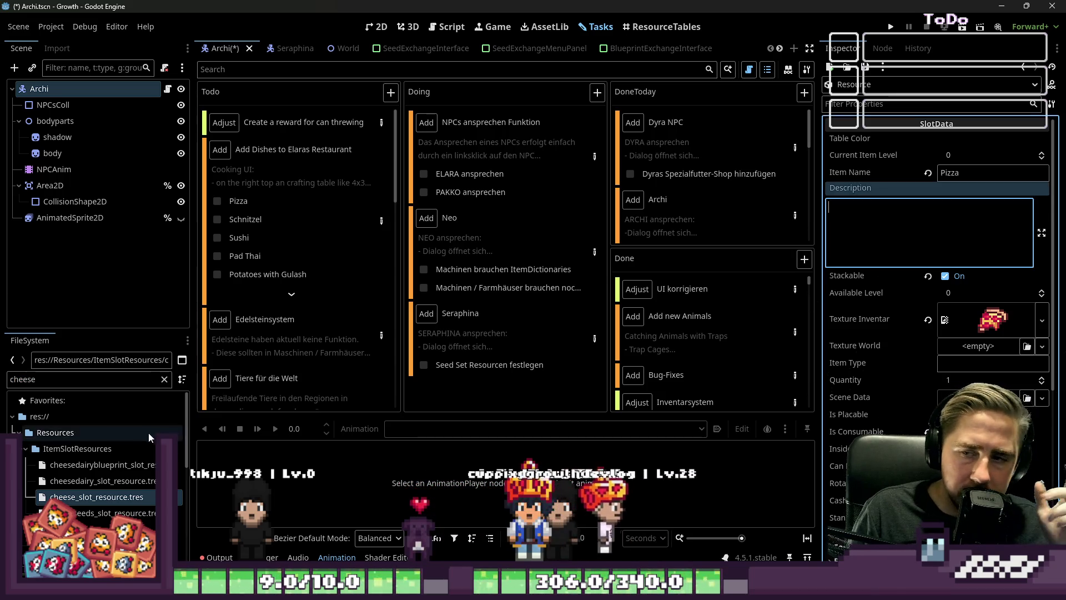
Step: Tick Pizza on the dishes checklist and filter the FileSystem for Schnitzel
double_click(42, 385)
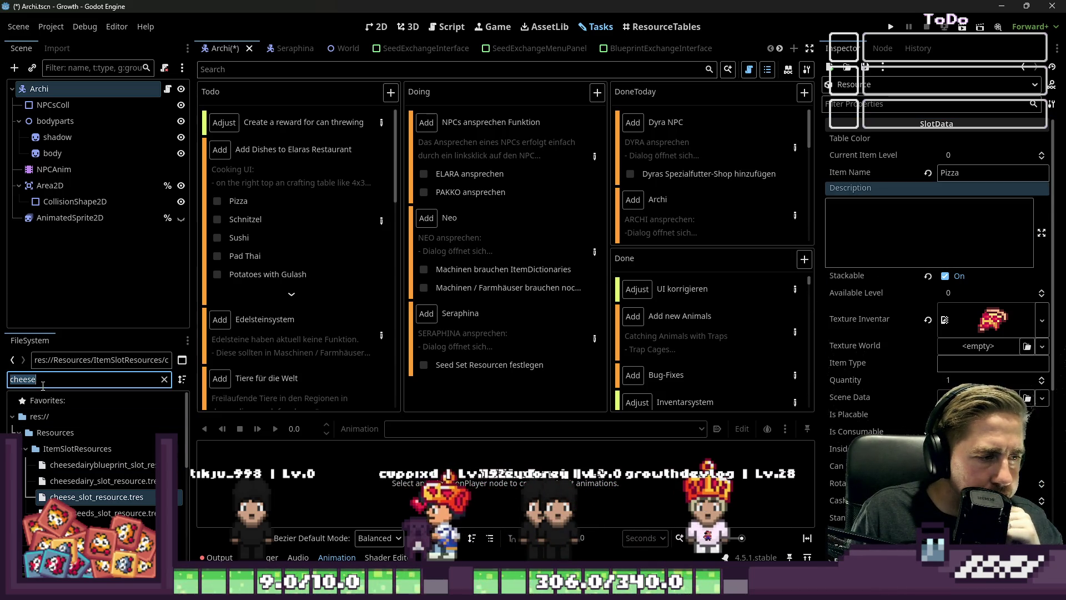
left_click(217, 201)
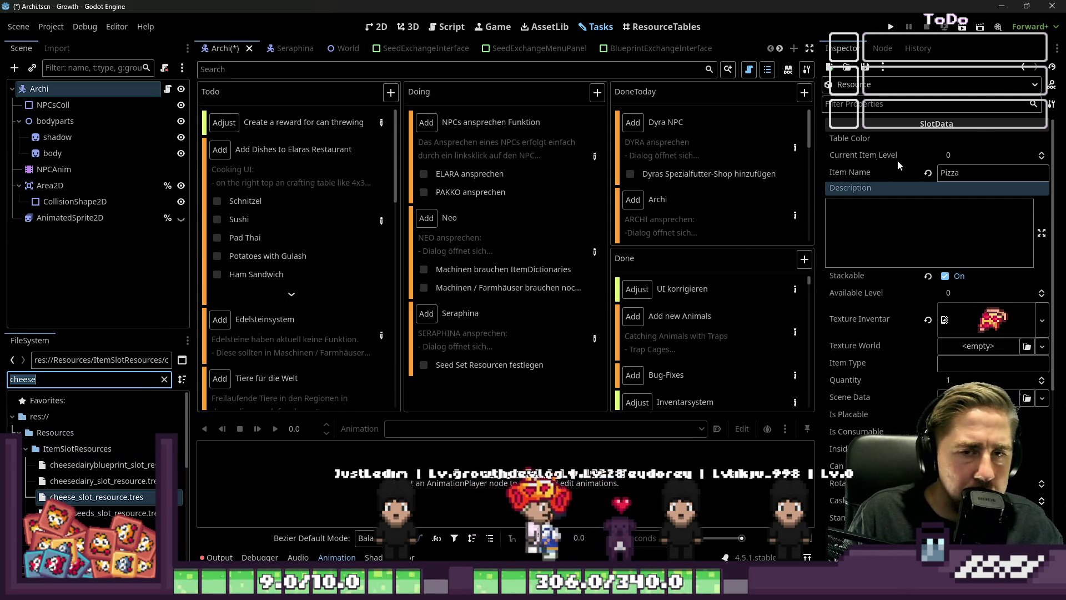
double_click(39, 382)
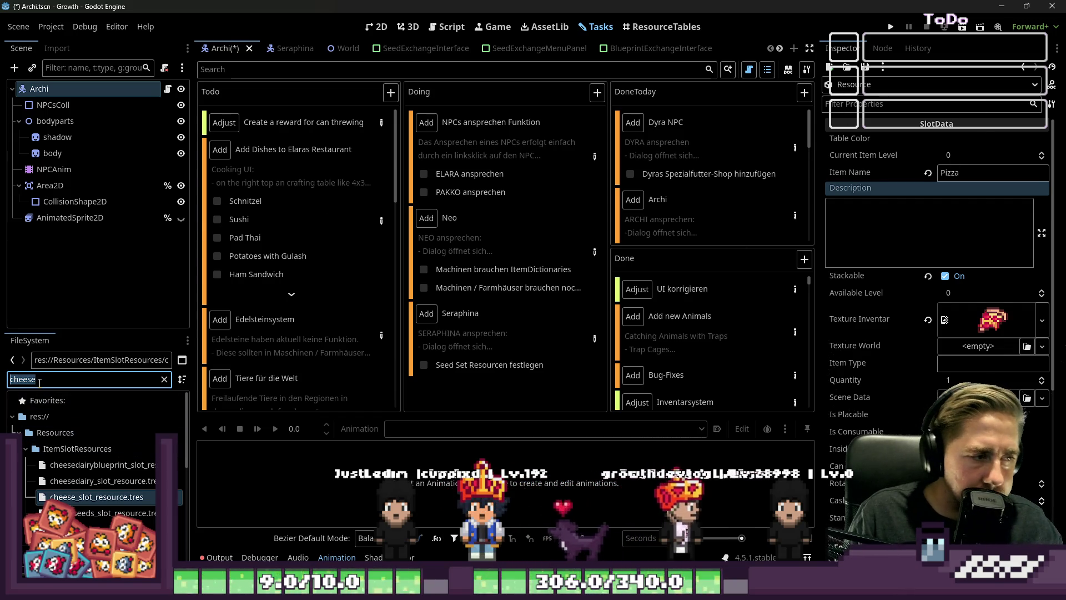
type("Schnitzel")
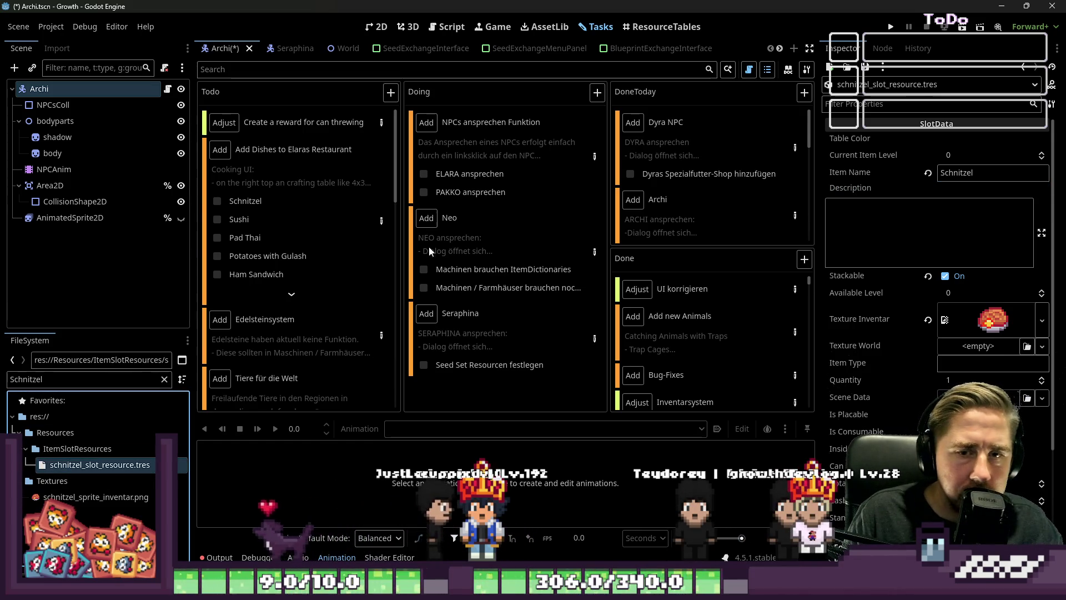
Step: Add a '-Lemon' line under Flour in the Schnitzel recipe notes and close the task details
double_click(360, 202)
scroll(392, 260, "down", 10)
scroll(392, 260, "down", 3)
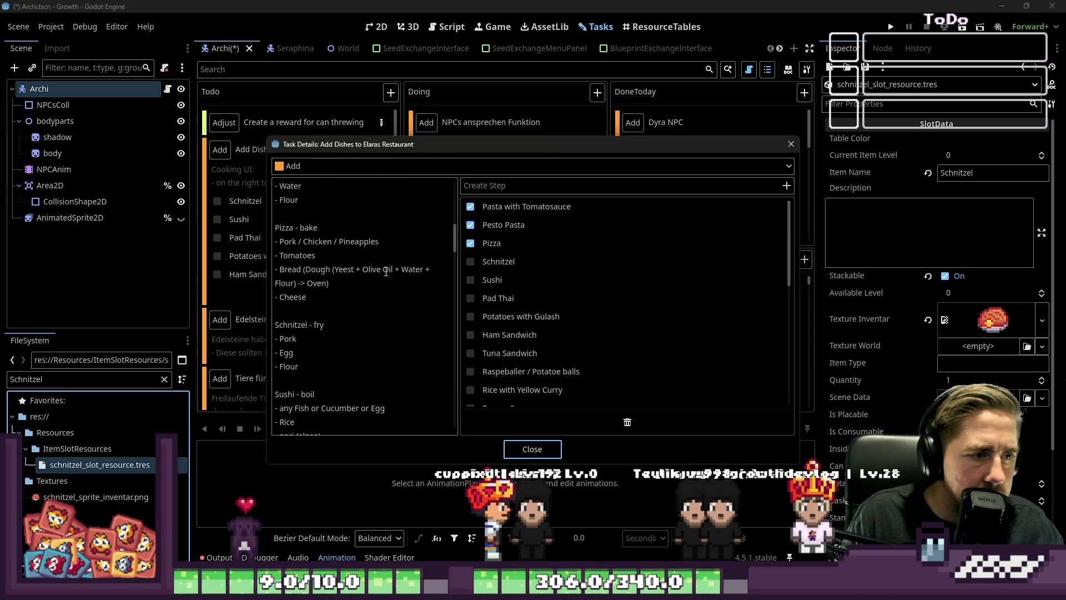
left_click(345, 369)
key("Return")
type("ä")
key("BackSpace")
type("-Lemon")
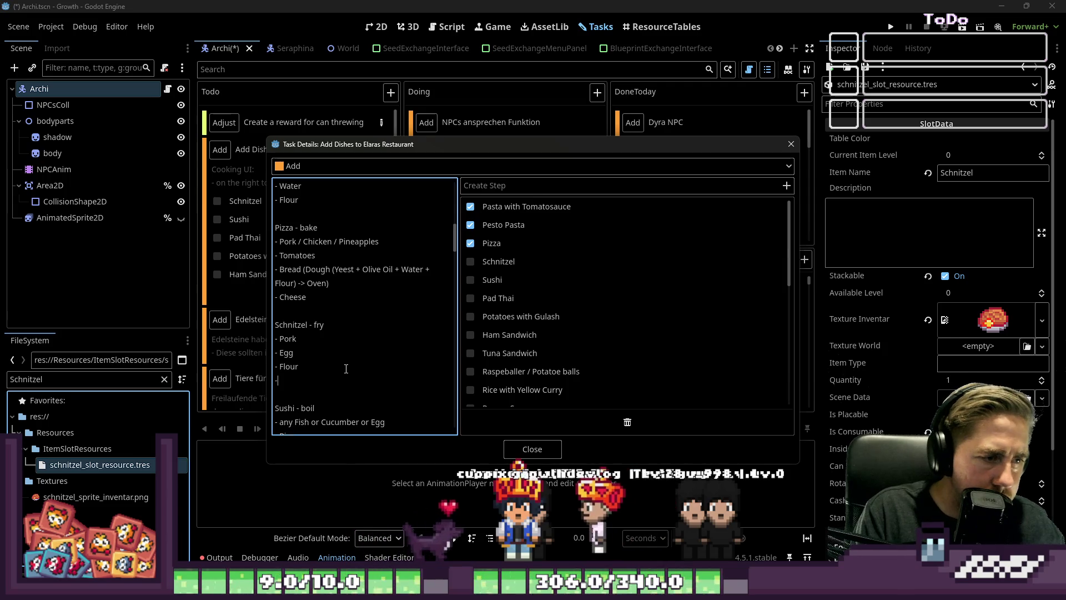
left_click(534, 454)
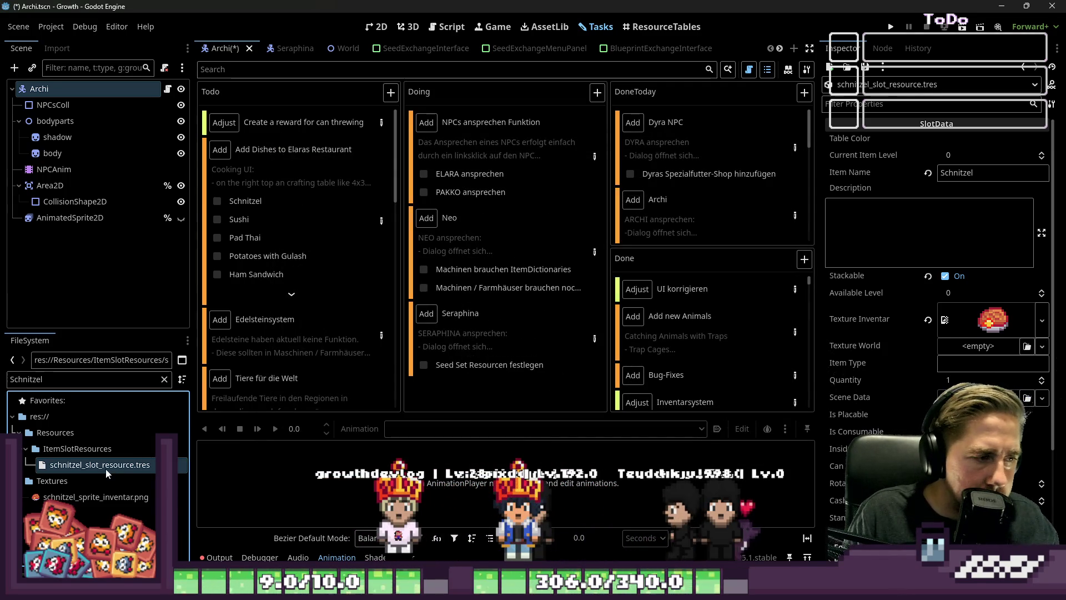
mouse_move(599, 590)
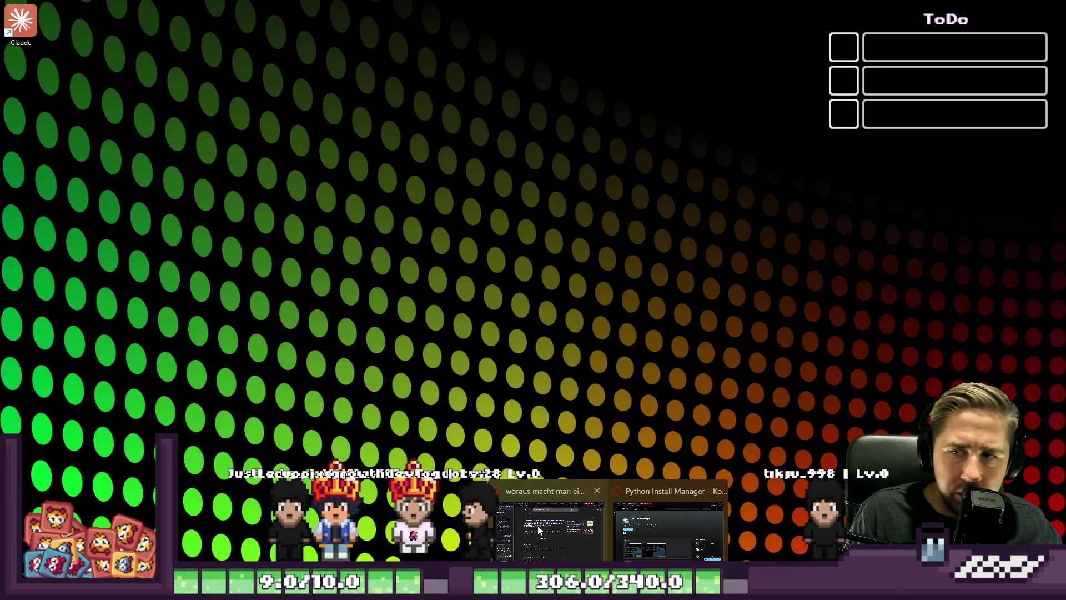
left_click(537, 525)
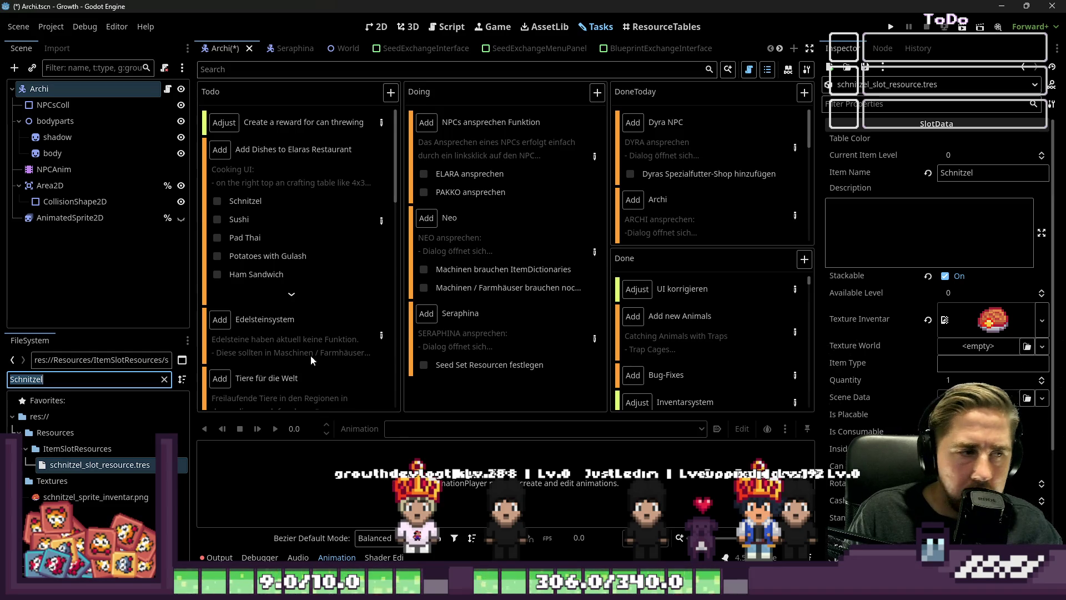
Step: Expand the schnitzel resource's Needed Items for Level and add entries until there are five
left_click(930, 256)
scroll(953, 189, "down", 3)
left_click(864, 381)
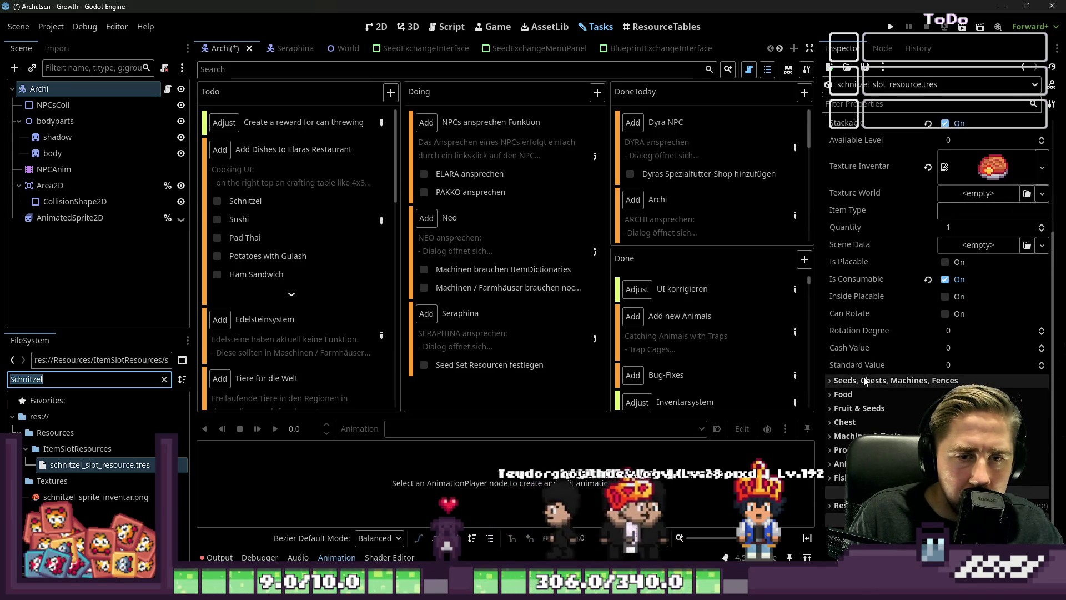
left_click(865, 381)
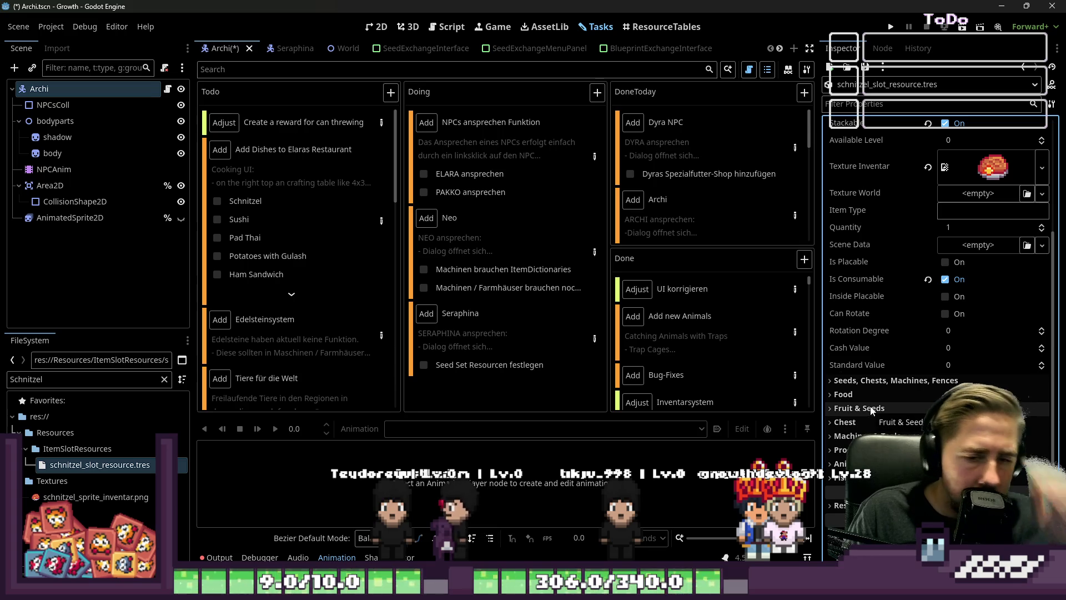
left_click(841, 463)
scroll(889, 388, "down", 2)
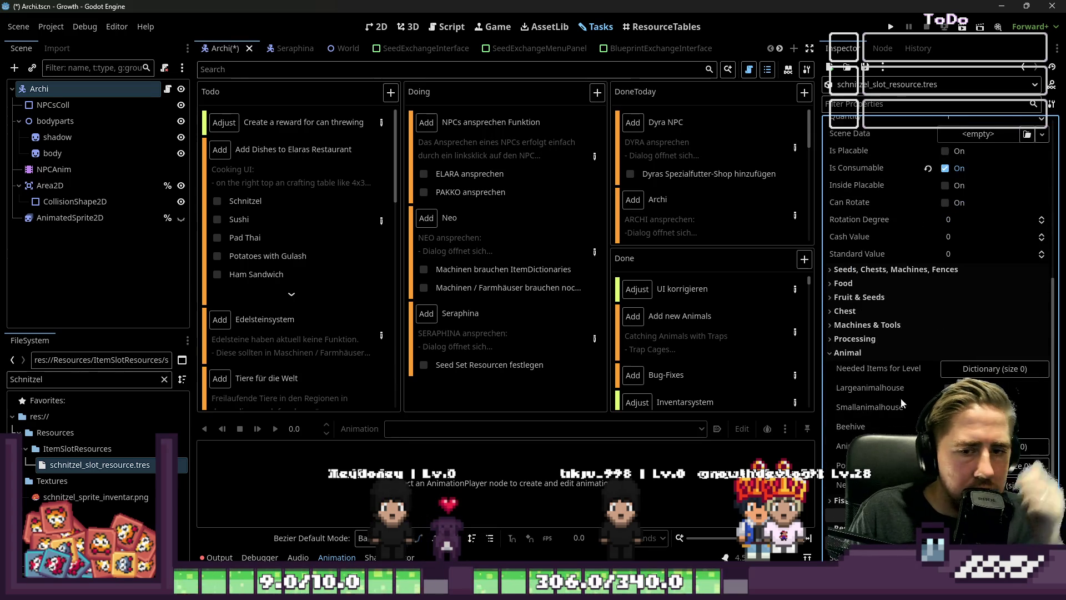
left_click(969, 368)
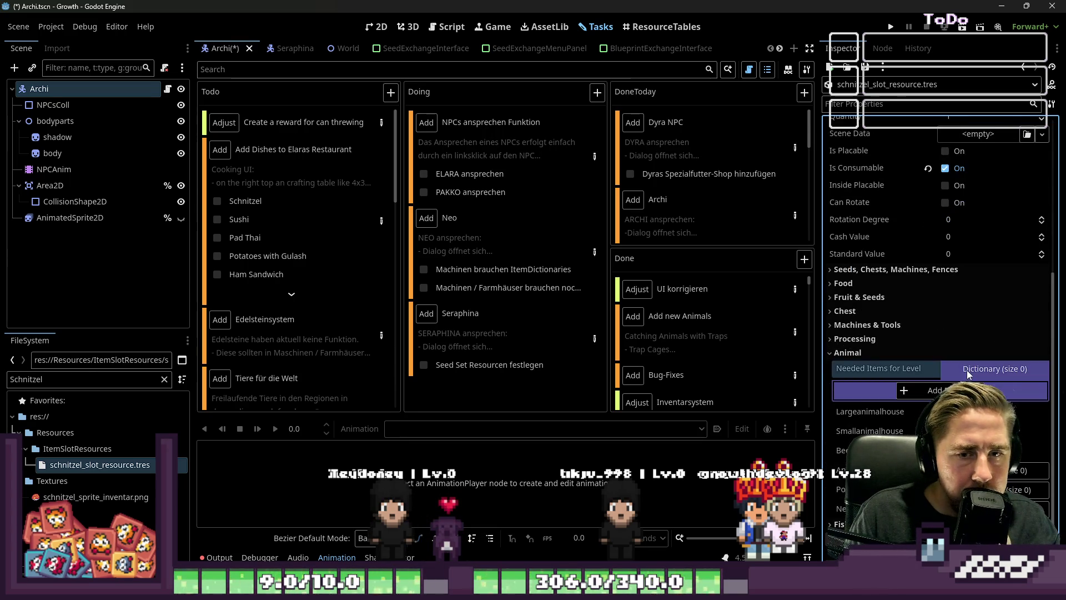
left_click(938, 390)
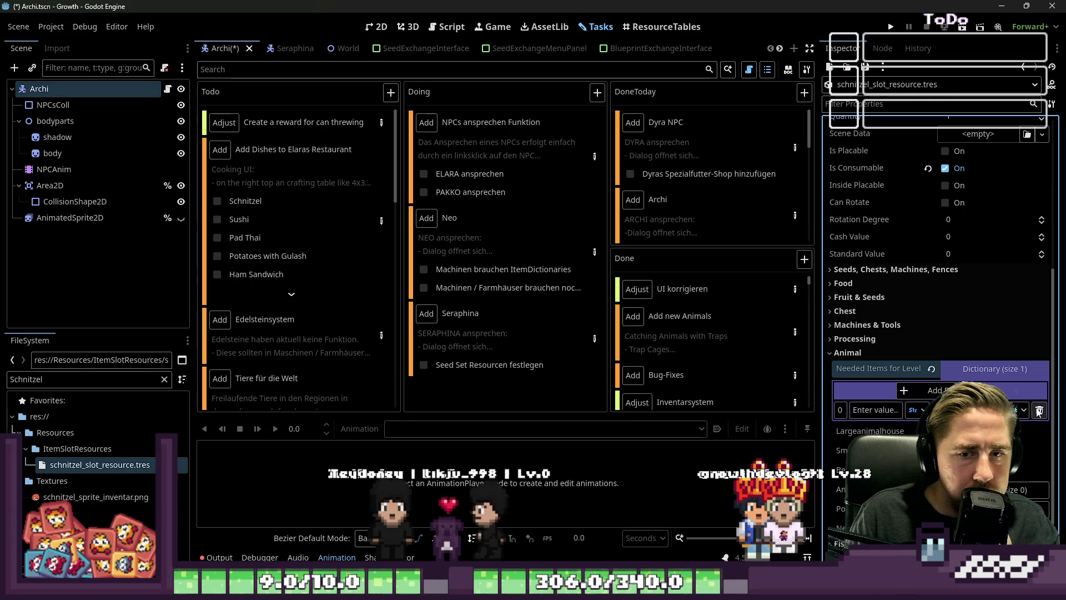
left_click(916, 410)
left_click(933, 388)
left_click(932, 388)
left_click(933, 388)
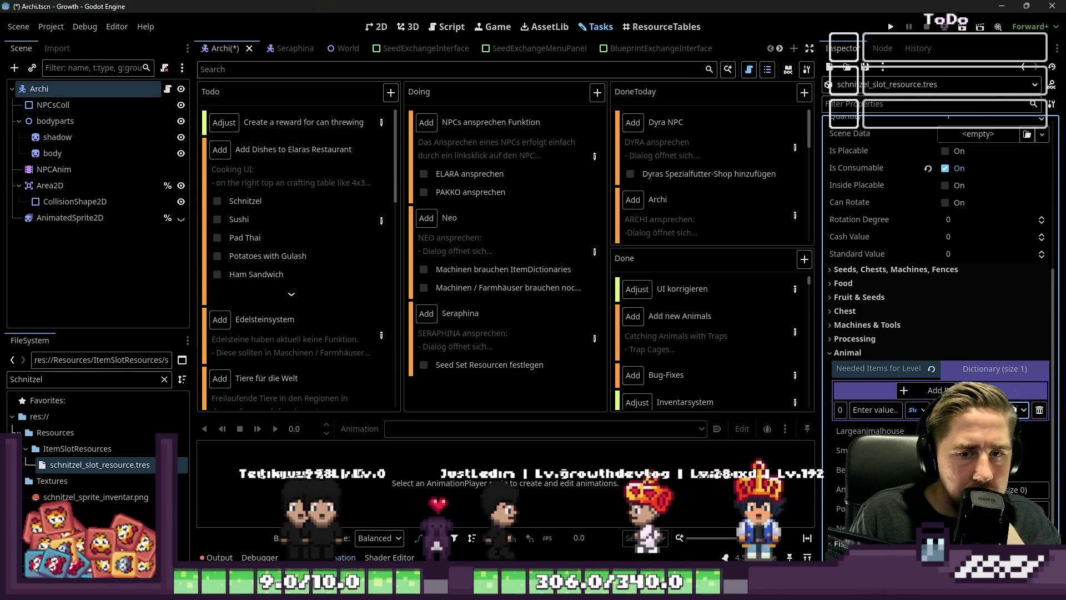
left_click(933, 389)
left_click(933, 389)
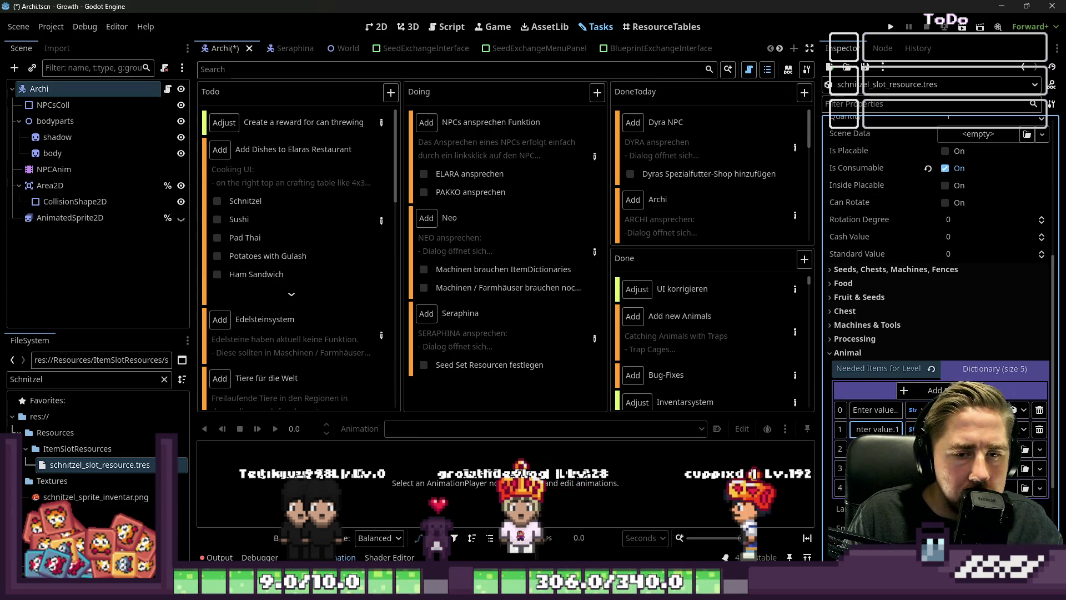
Step: Enter keys 1 and 2 for the first two dictionary entries
key("ctrl+shift+w")
key("Escape")
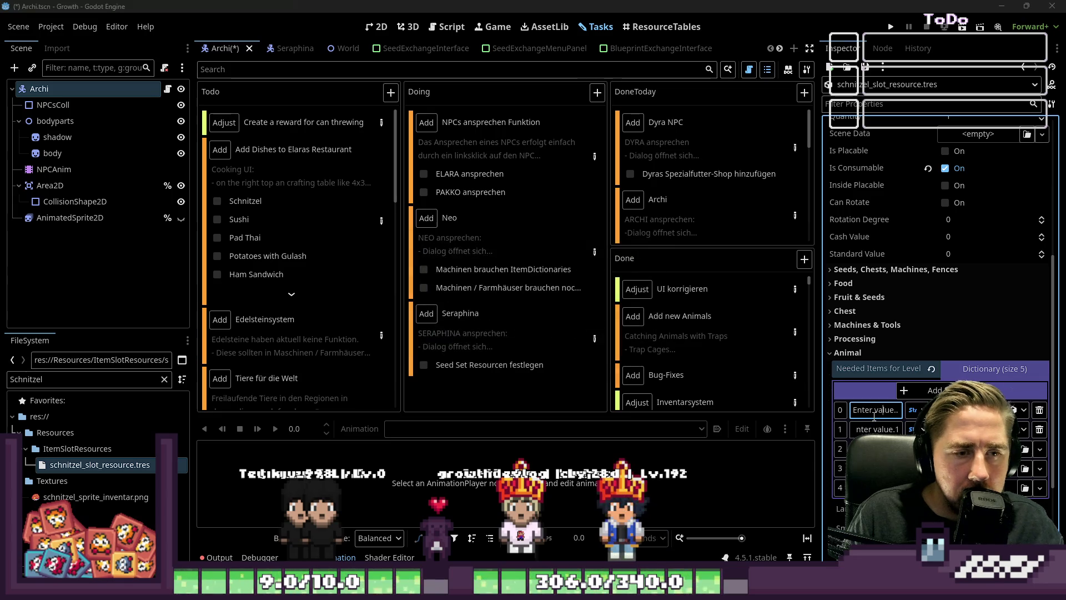
type("1")
left_click(876, 428)
type("2")
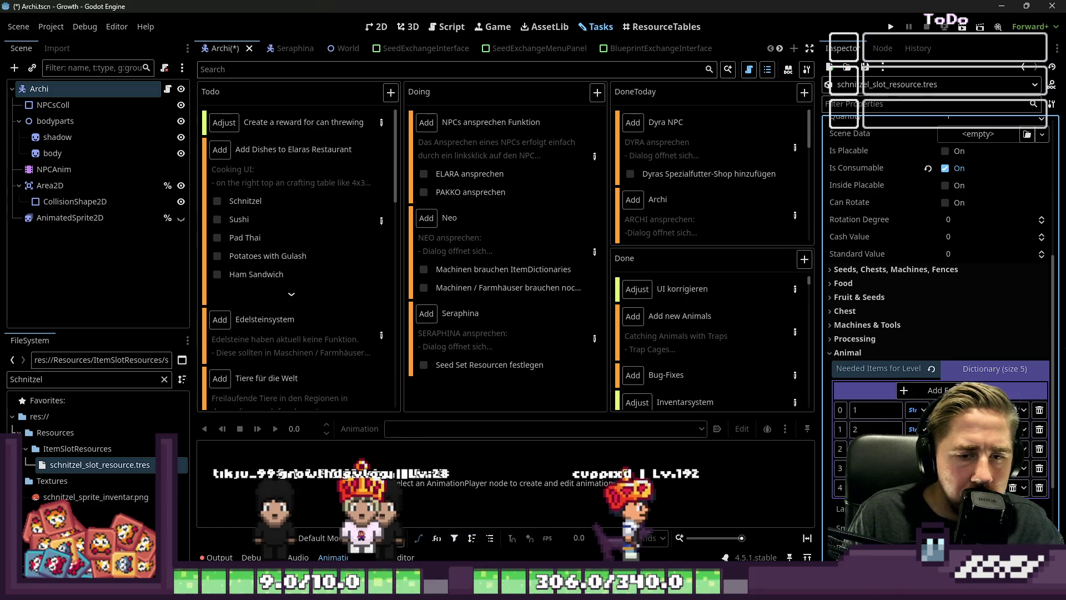
key("Return")
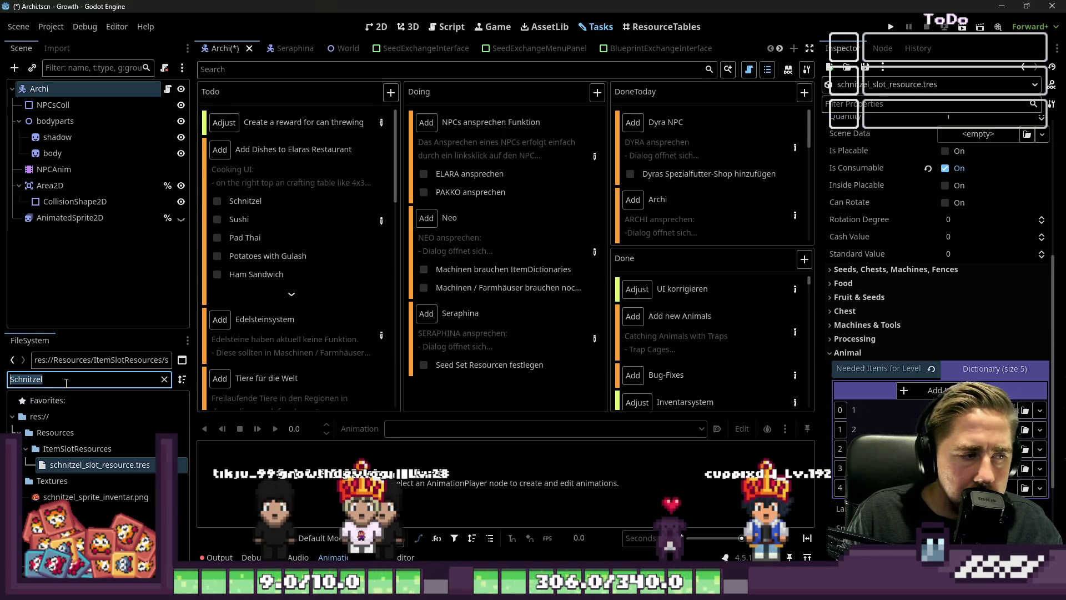
Step: Drag the raw beef and egg slot resources into Needed Items entry values
type("beef")
scroll(97, 461, "down", 3)
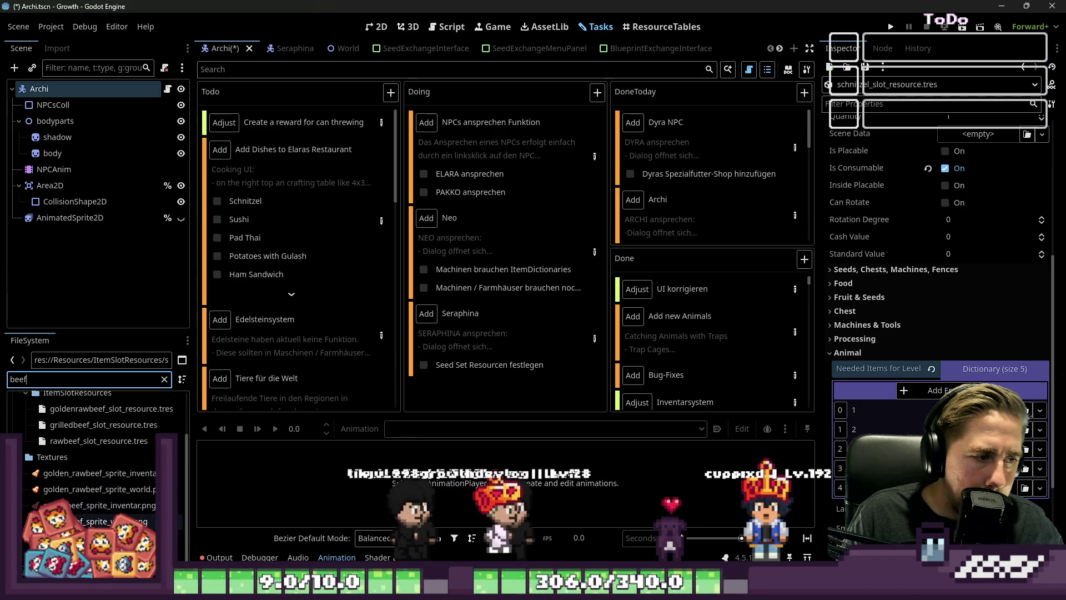
left_click(111, 521)
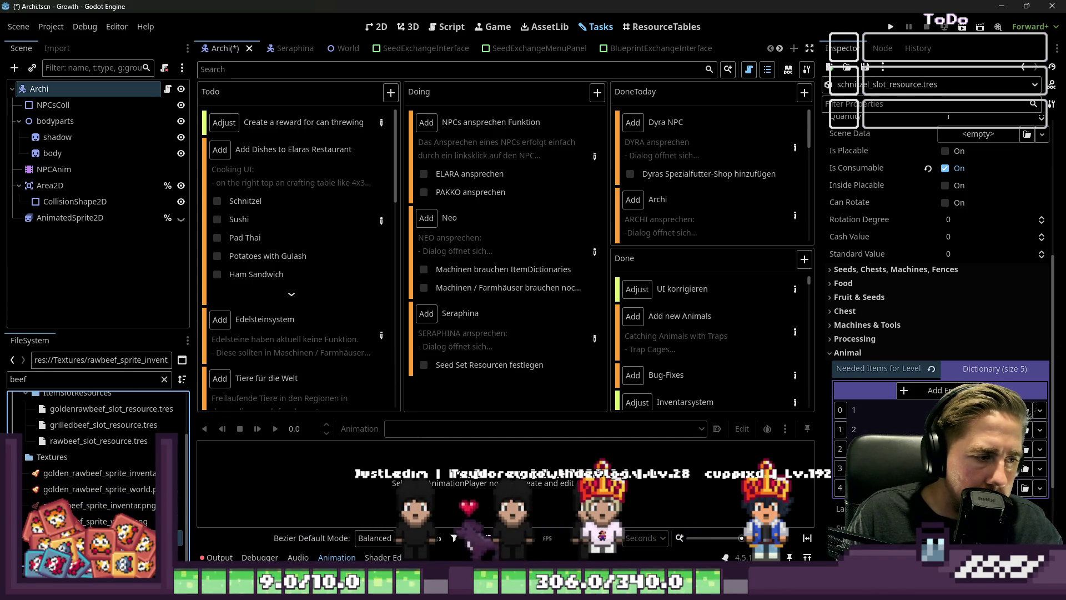
scroll(95, 444, "up", 1)
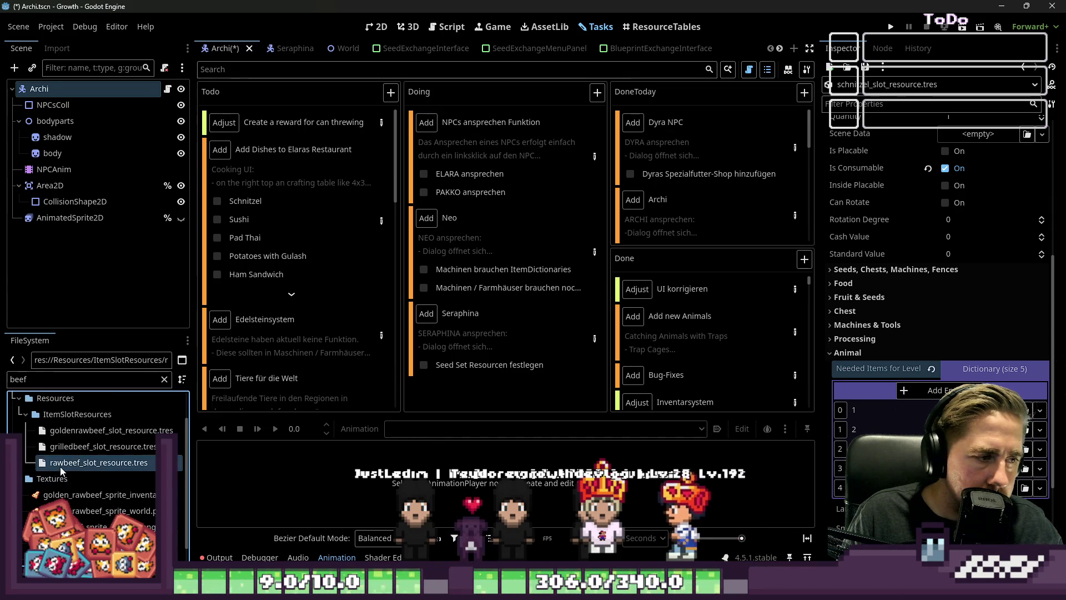
left_click_drag(60, 467, 960, 410)
double_click(84, 379)
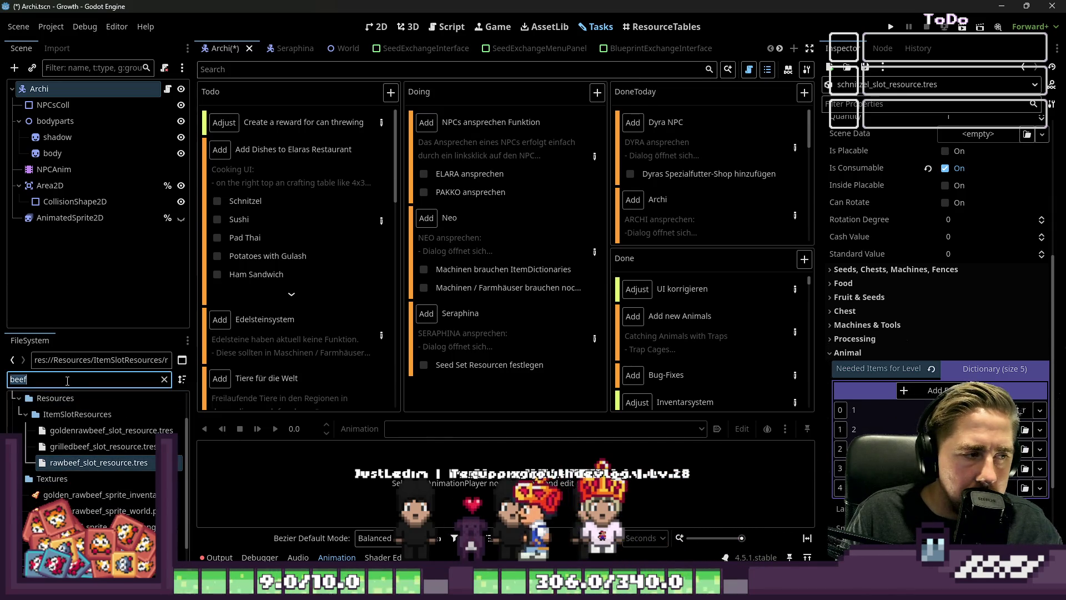
type("egg")
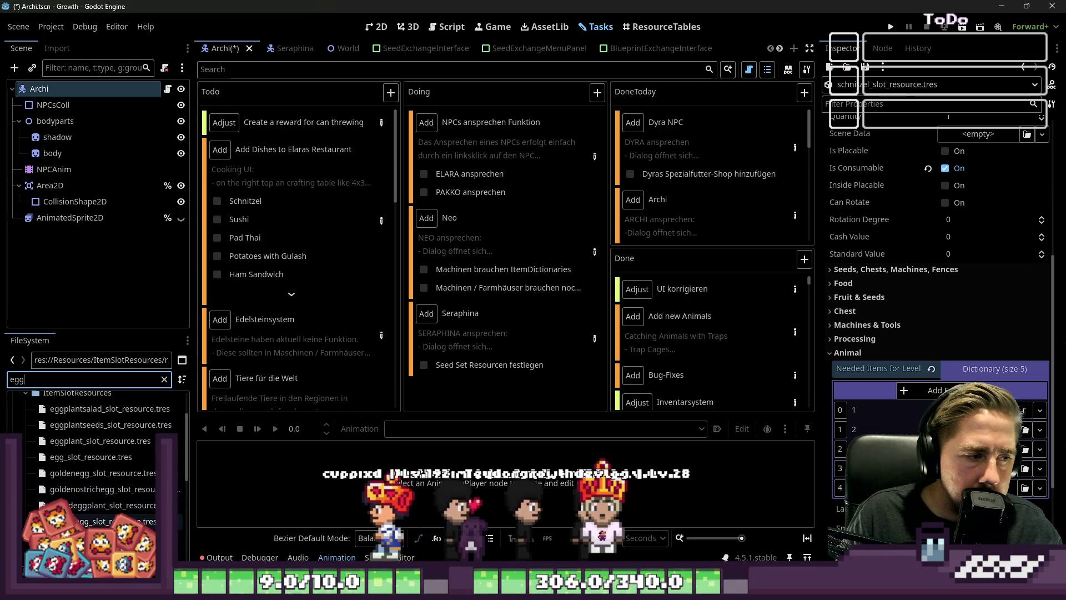
scroll(105, 499, "down", 1)
scroll(99, 523, "up", 1)
mouse_move(91, 478)
left_mouse_down()
mouse_move(525, 344)
mouse_move(1024, 429)
left_mouse_up()
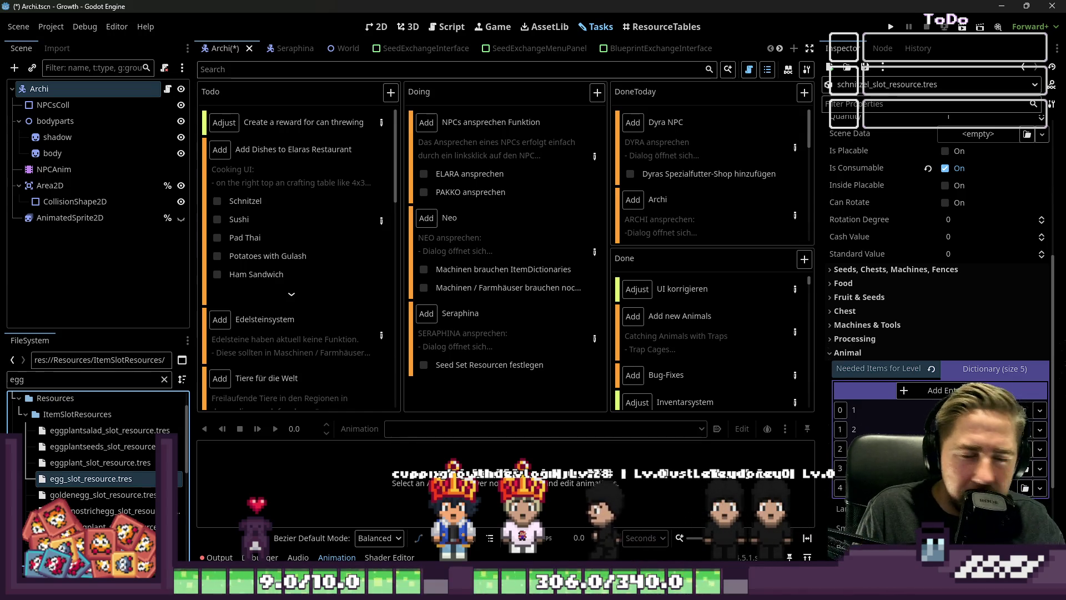
Step: Filter for flour and drag the flour slot resource into another Needed Items entry
double_click(67, 378)
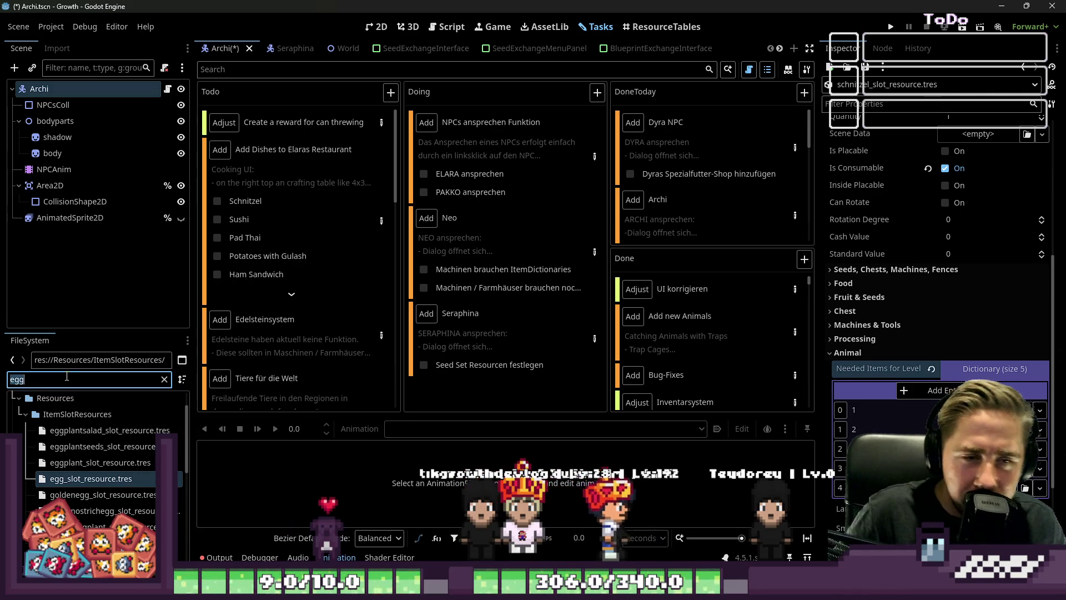
left_click(66, 377)
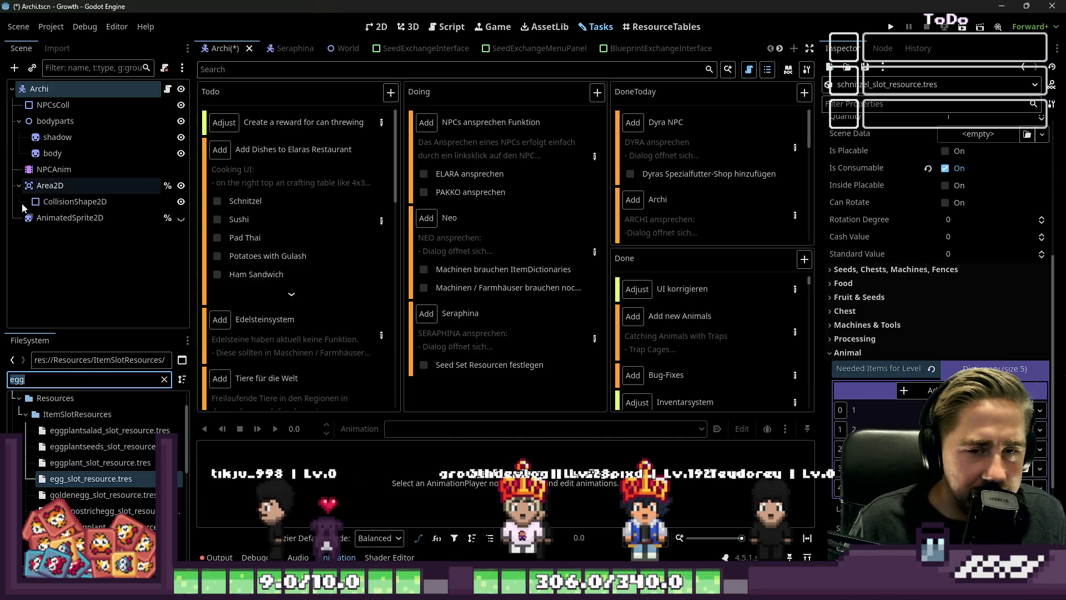
double_click(34, 381)
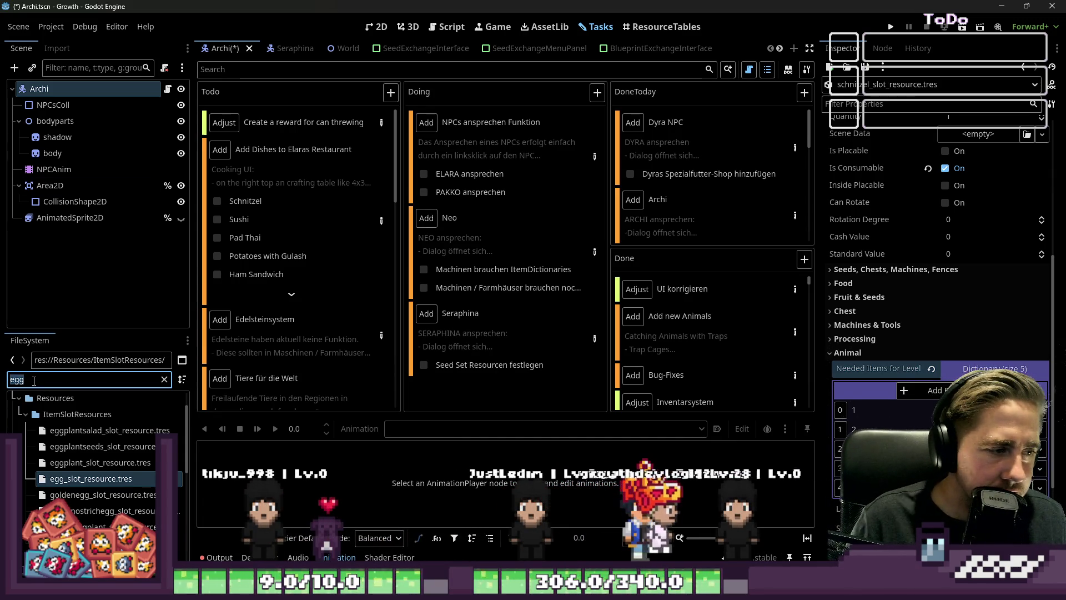
key("BackSpace")
type("fluo")
key("BackSpace")
key("BackSpace")
type("our")
left_click_drag(89, 464, 994, 451)
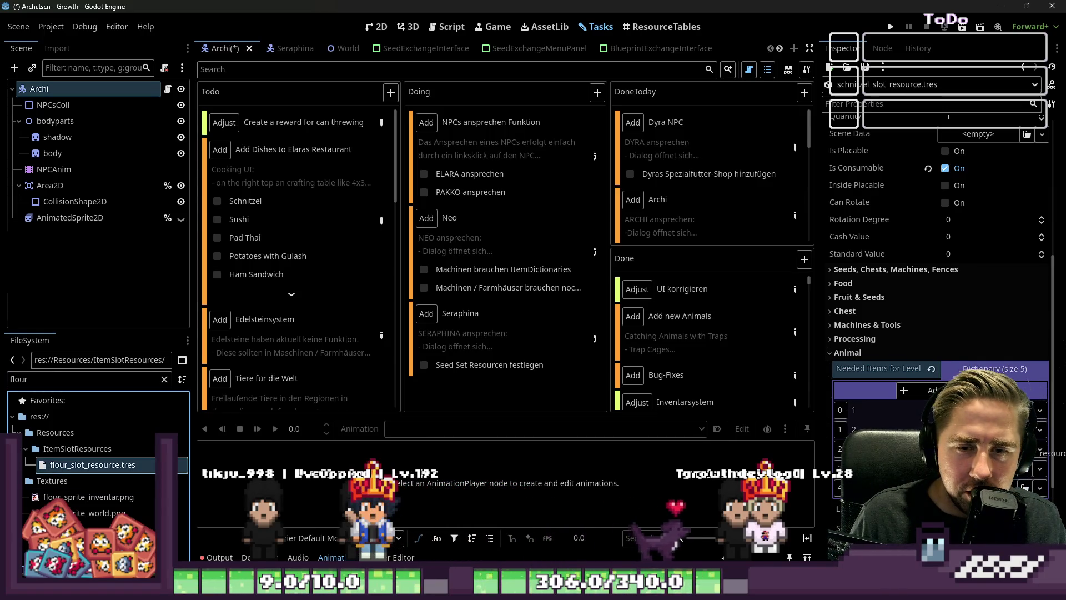
Step: Find and select the lemon slot resource, then open the Add Dishes to Elaras Restaurant task
double_click(35, 377)
key("BackSpace")
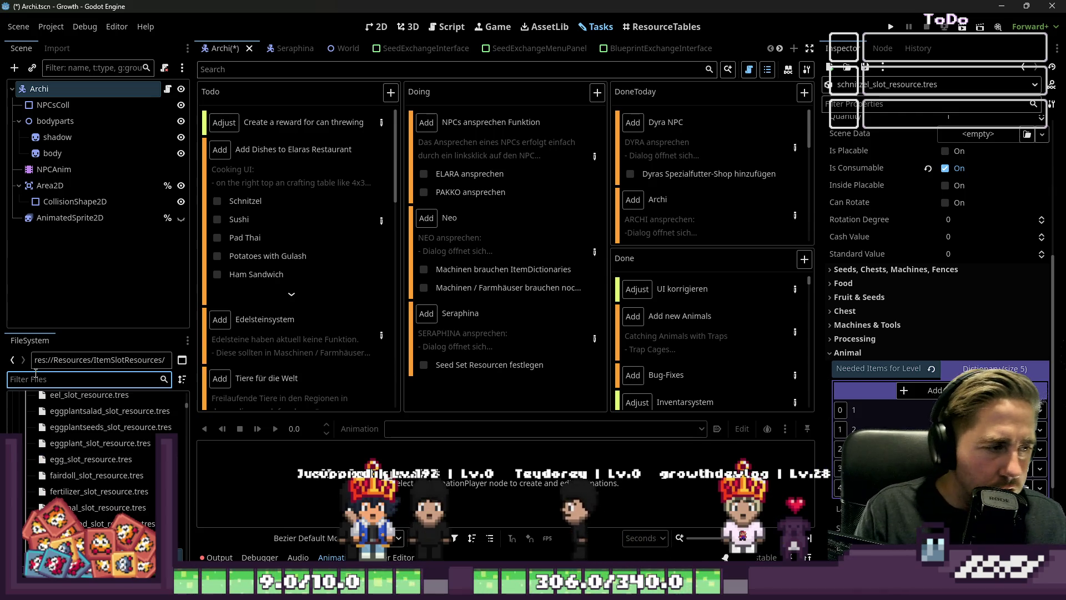
type("lem")
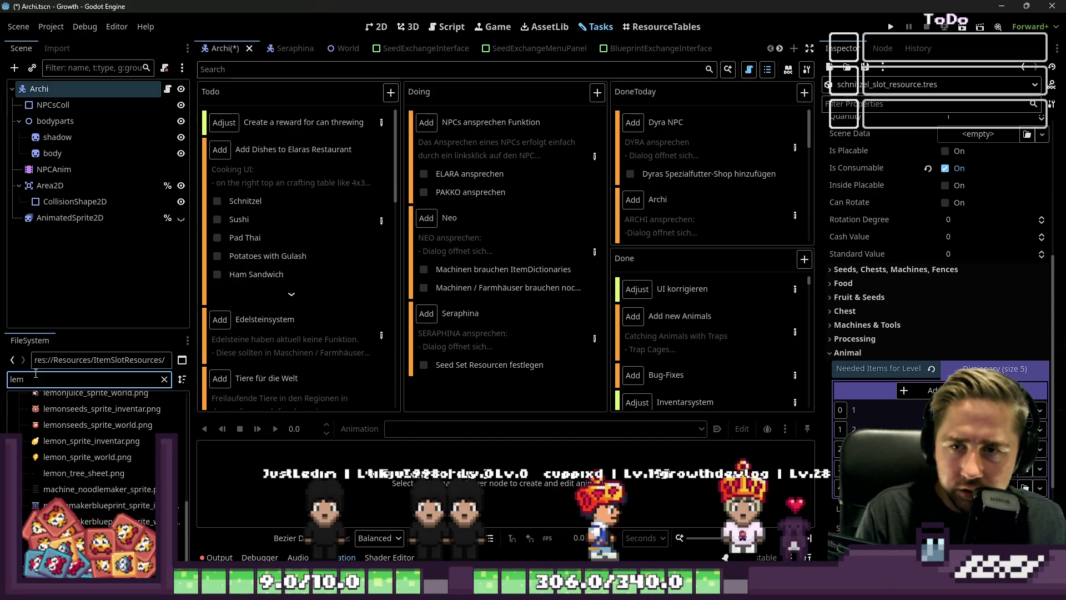
type("on")
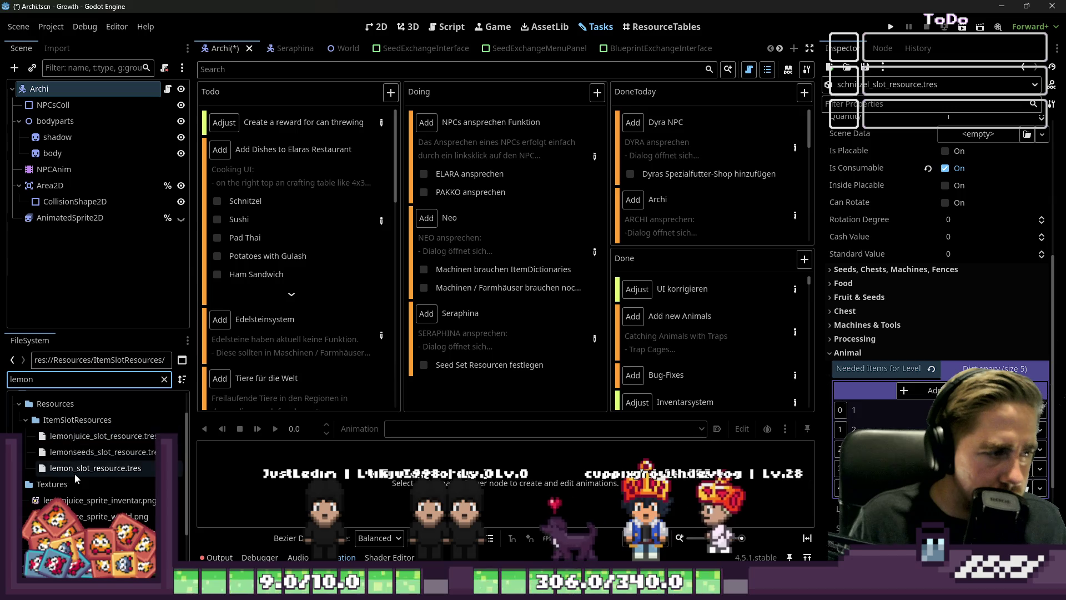
left_click(74, 474)
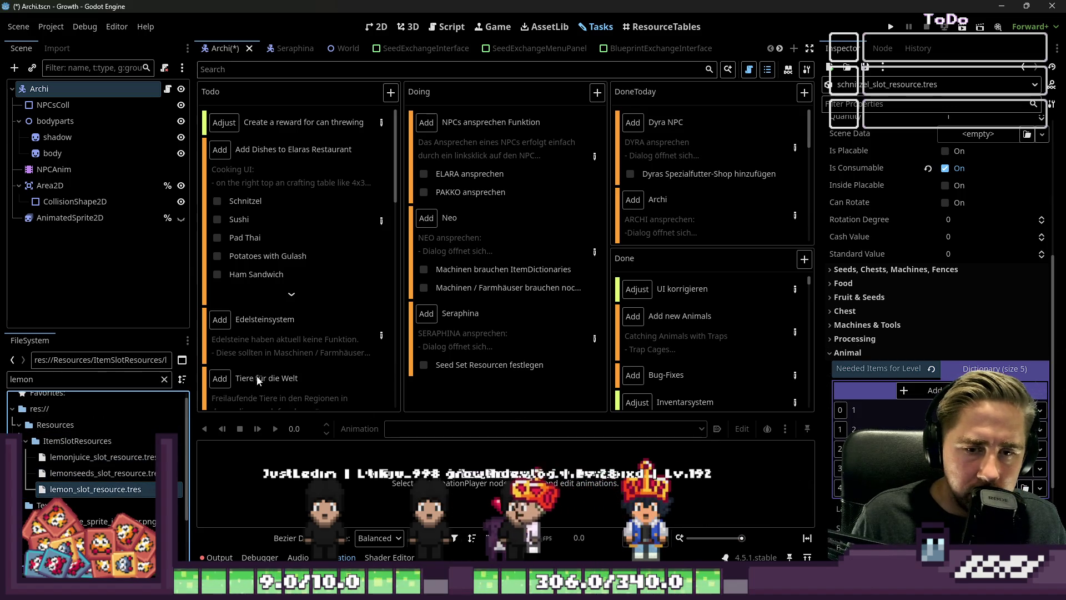
double_click(362, 219)
Step: In the Schnitzel notes, replace Pork with Beef and make the lemon line read '- Lemon'
scroll(401, 278, "down", 7)
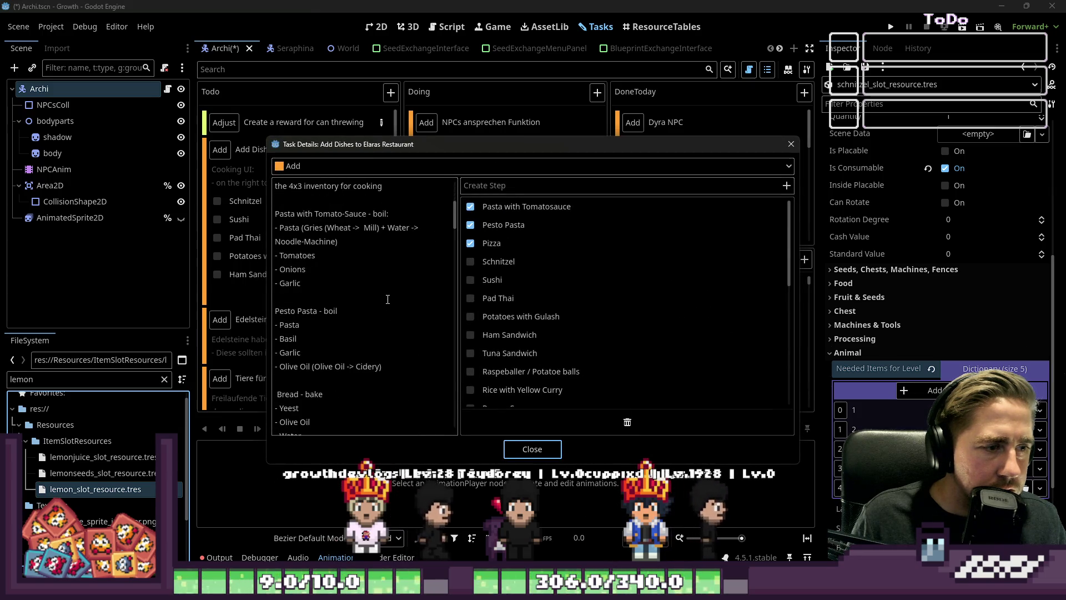
scroll(387, 298, "down", 5)
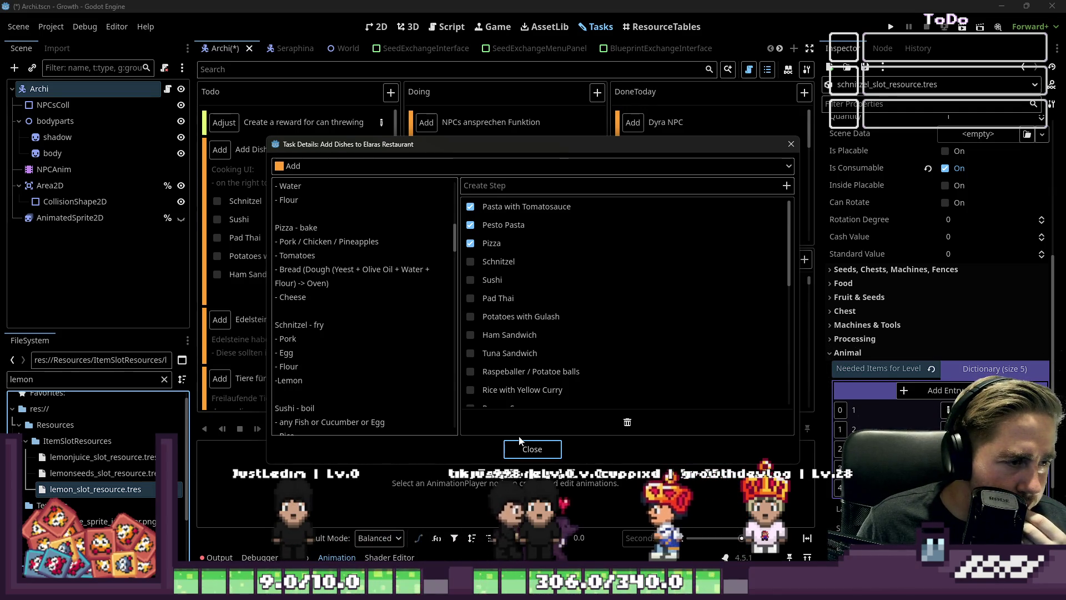
left_click(292, 342)
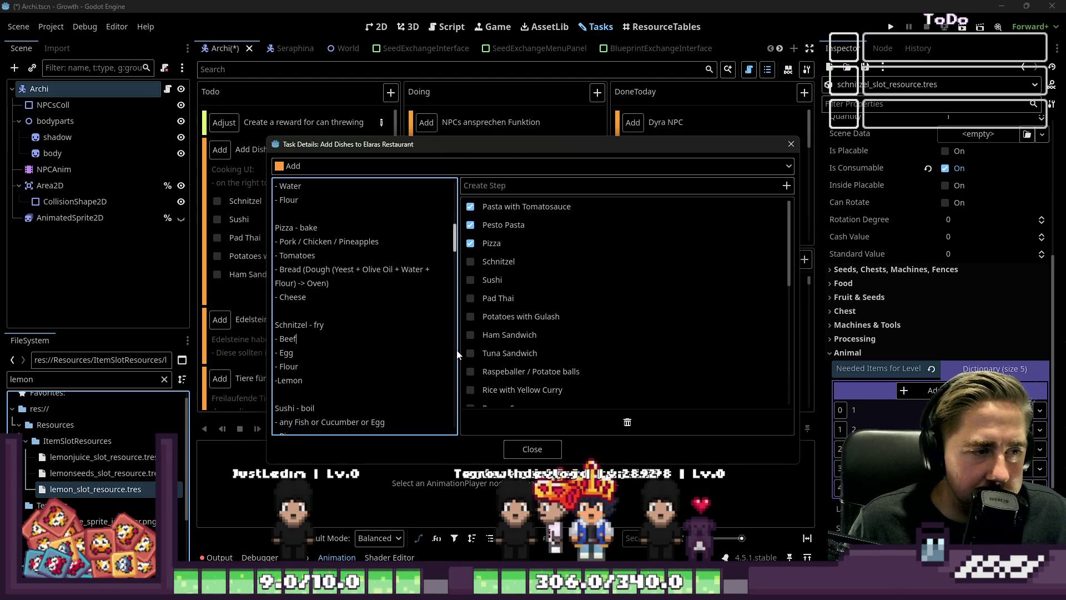
left_click(317, 350)
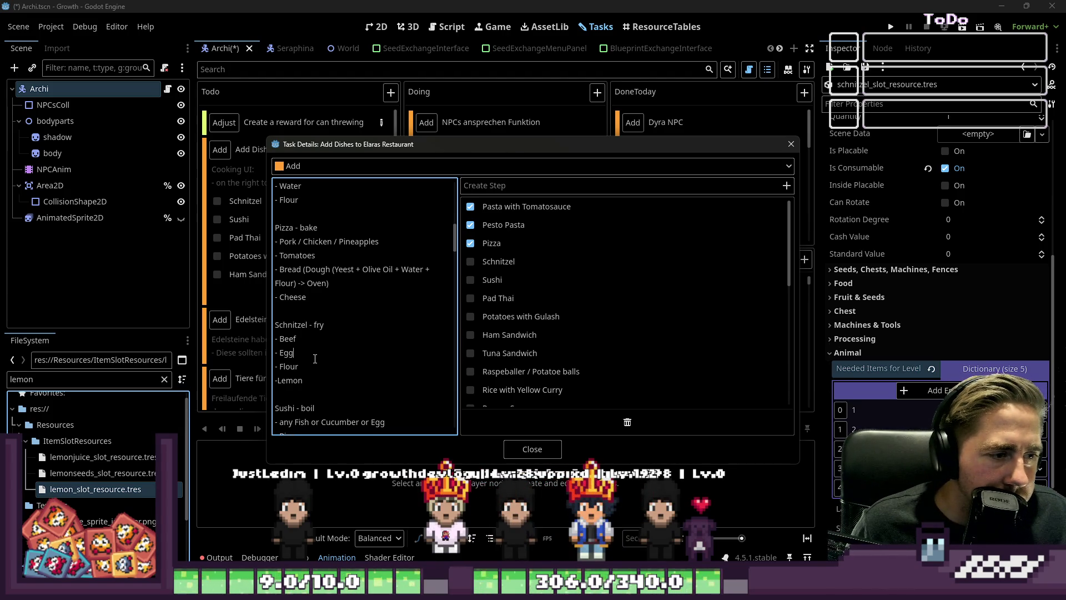
left_click(277, 381)
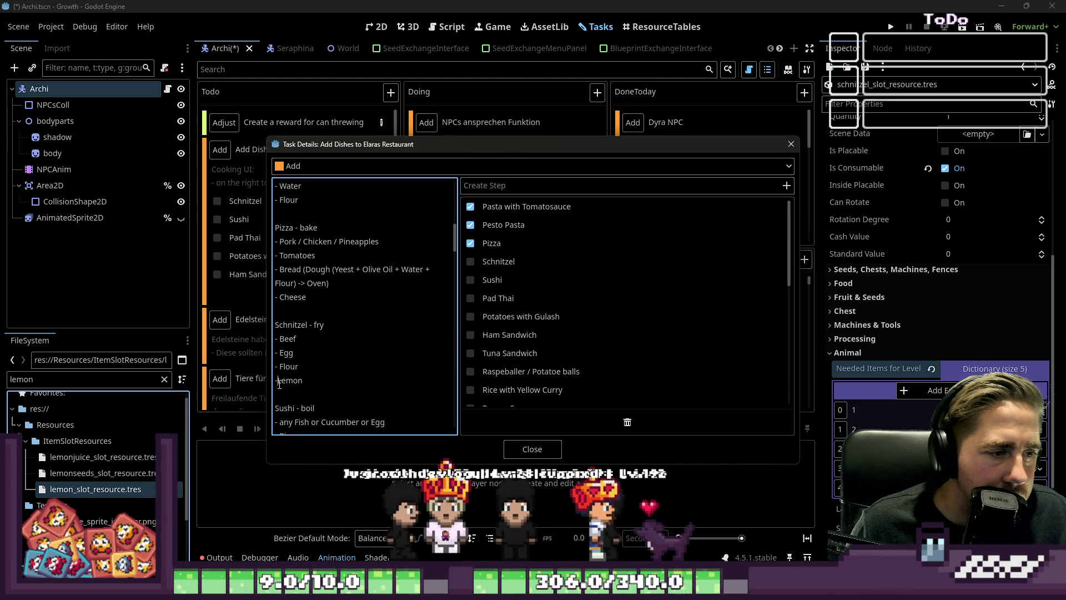
left_click(322, 380)
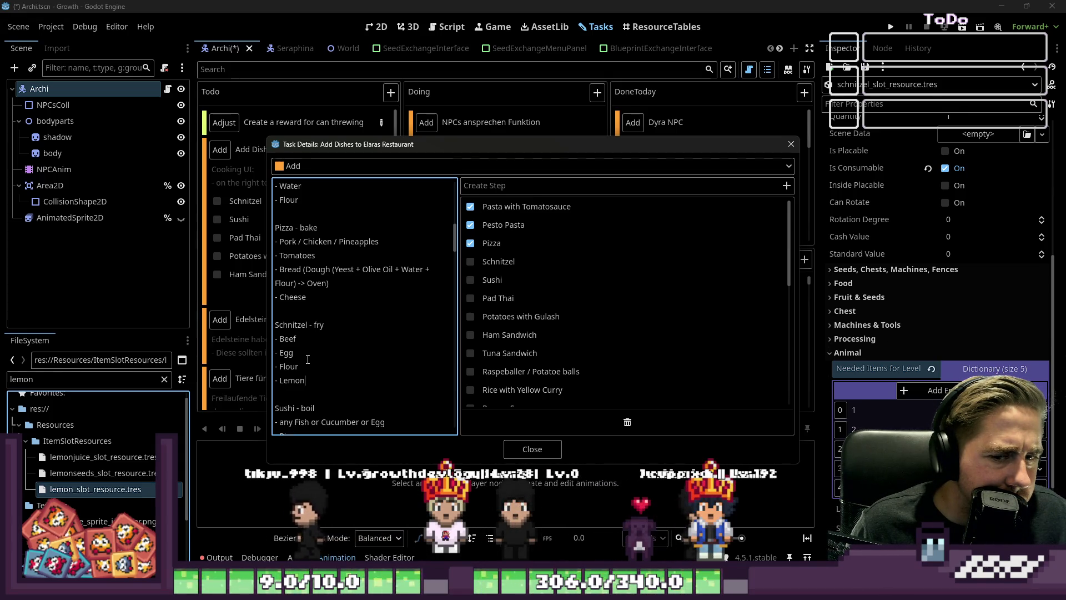
left_click(553, 450)
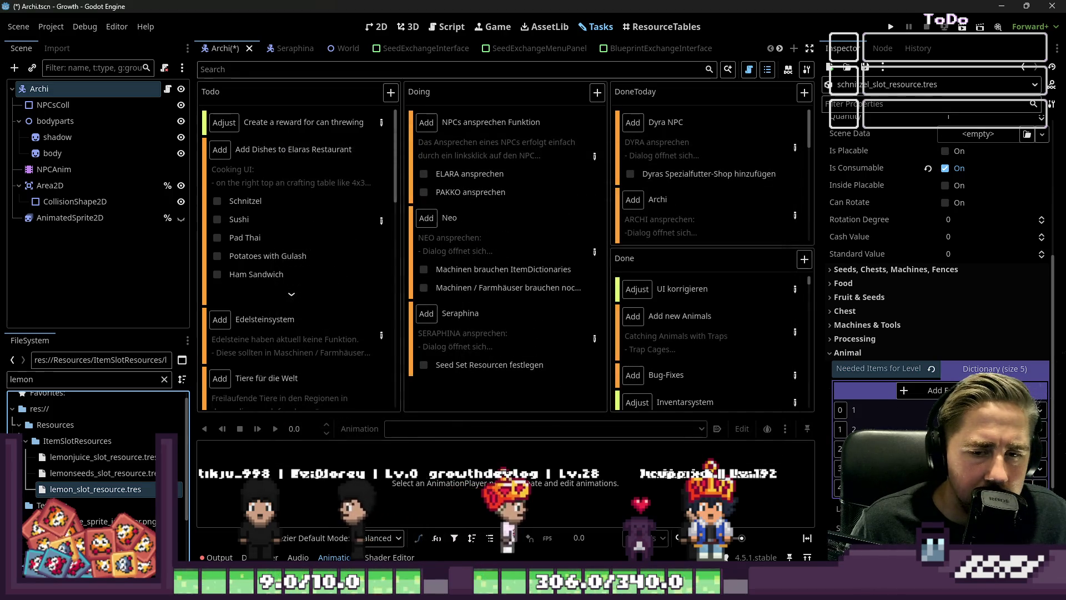
Step: Delete the surplus Needed Items entry, tick Schnitzel, and open the dishes task's recipe notes
left_click(1039, 449)
left_click(944, 422)
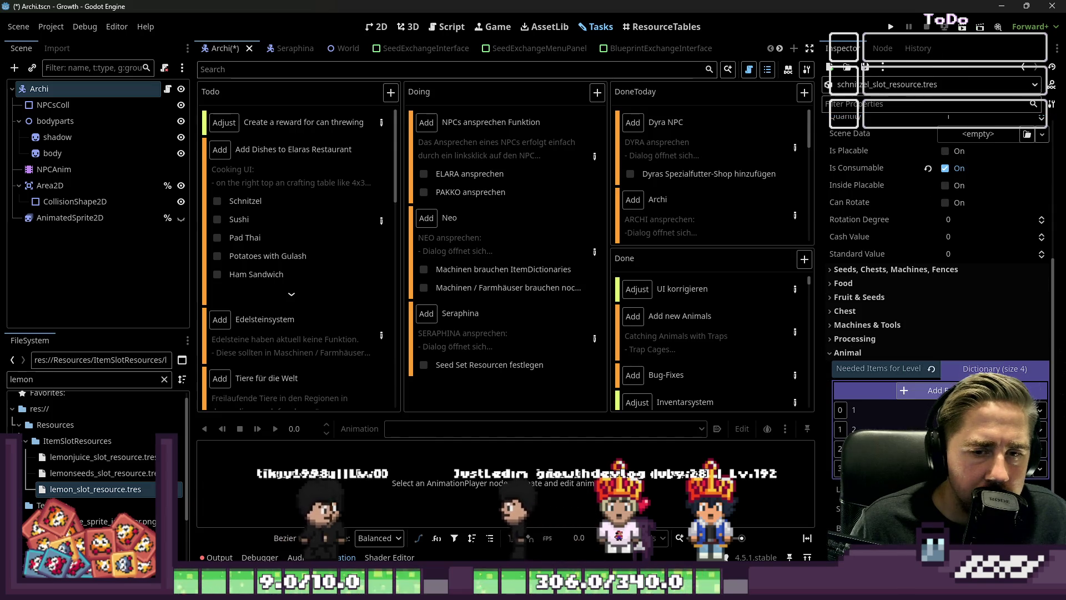
scroll(965, 349, "up", 5)
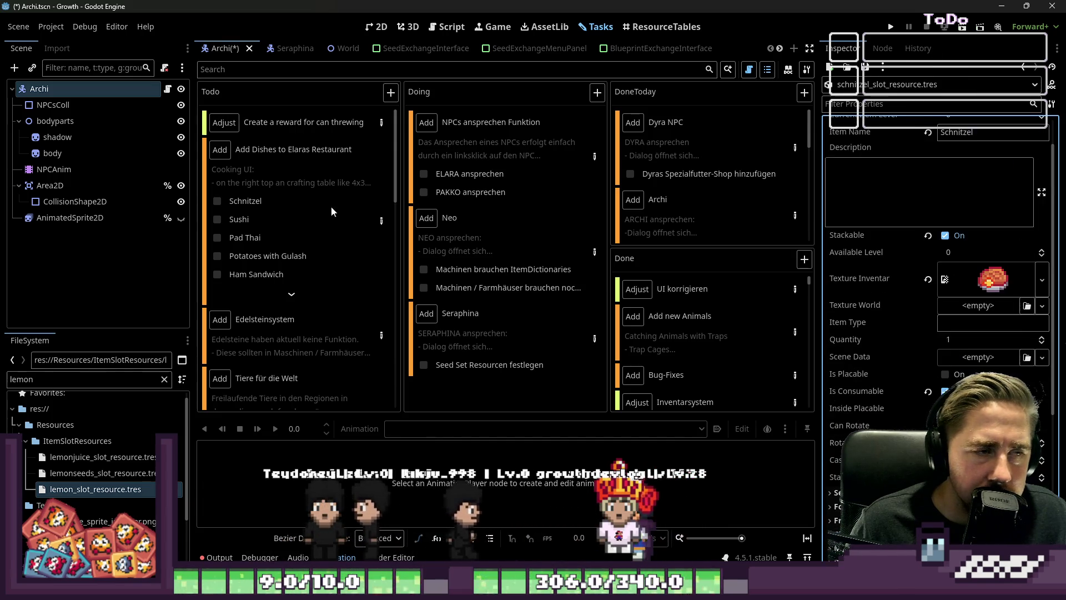
left_click(217, 200)
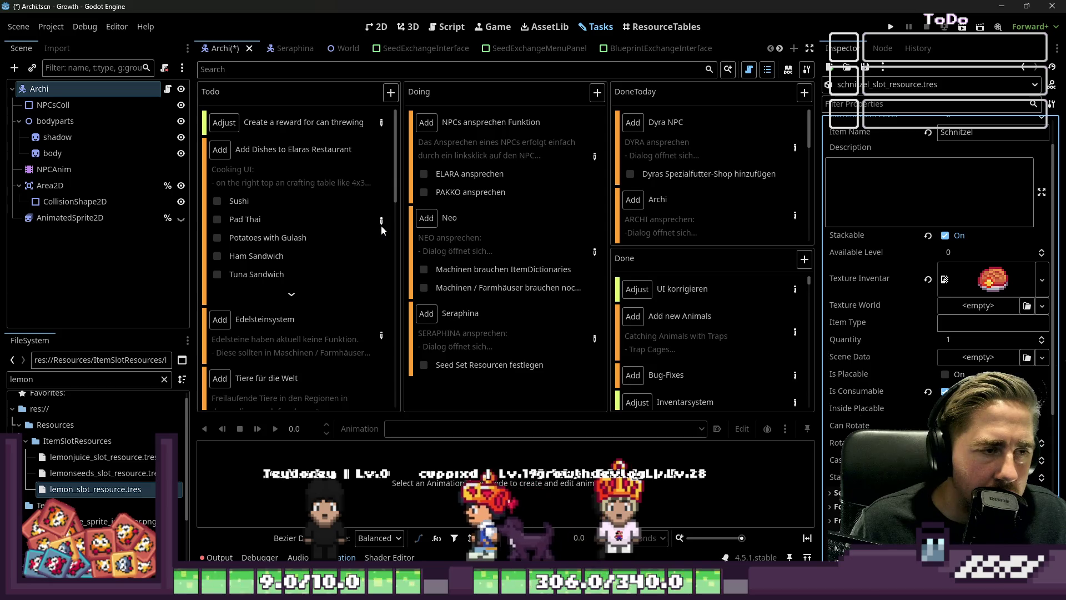
left_click(381, 223)
scroll(381, 318, "down", 10)
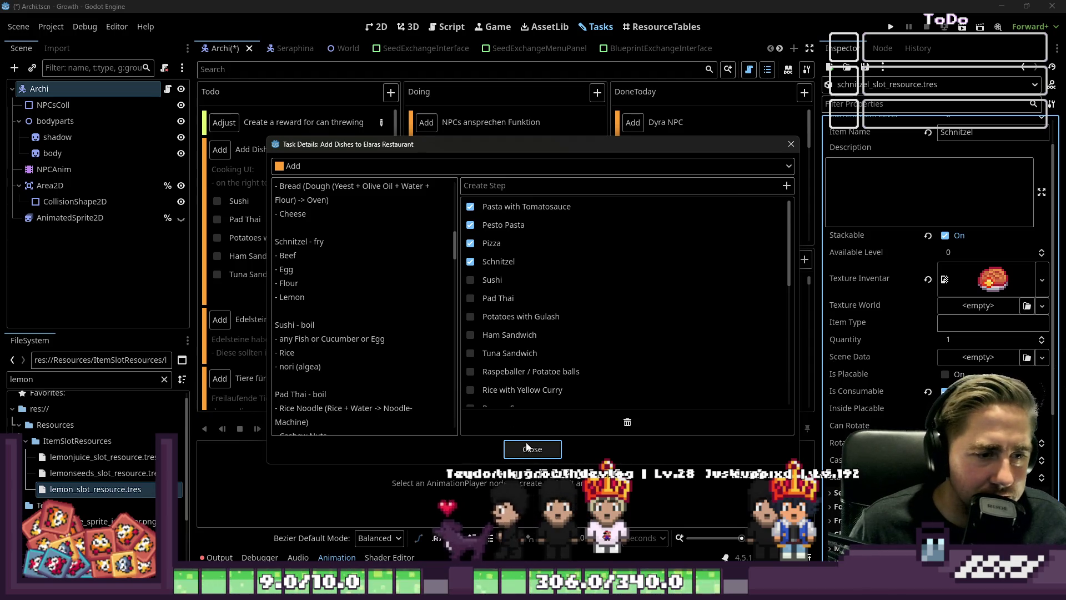
Step: Replace 'any Fish or Cucumber or Egg' in the Sushi notes with Salmon, Cucumber and Egg lines
left_click(380, 352)
left_click_drag(385, 338, 279, 338)
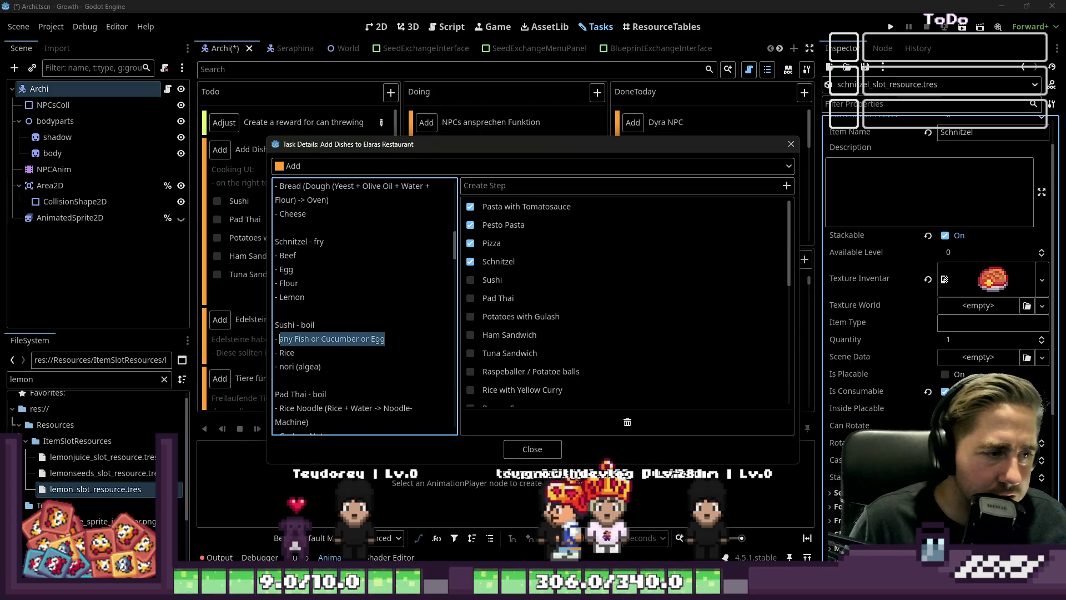
type("Sal")
key("Return")
type("- Cucumber")
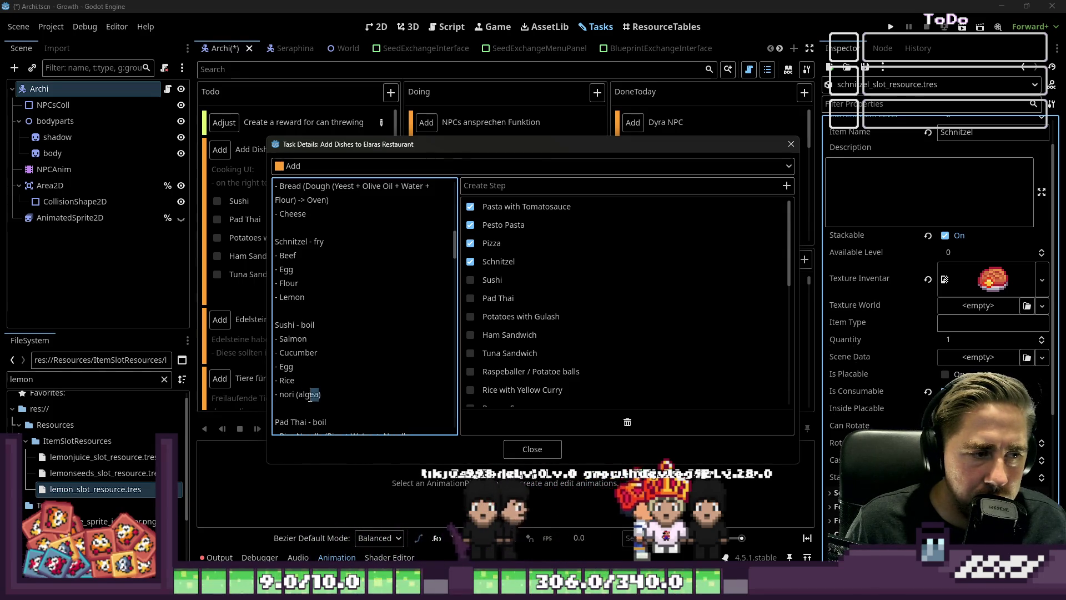
left_click_drag(322, 394, 261, 338)
left_click(525, 459)
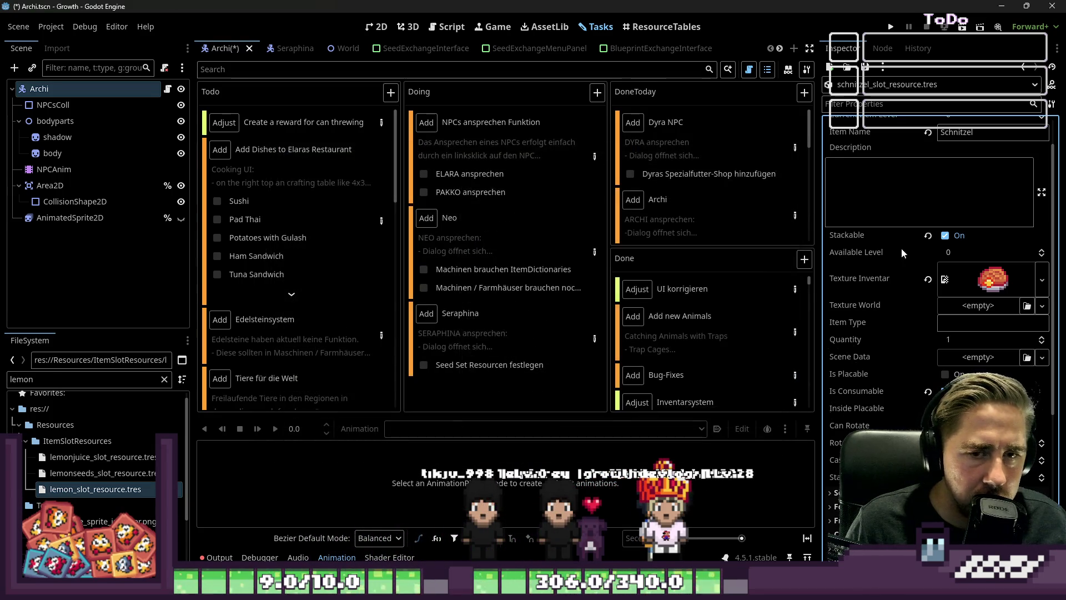
Step: Filter files for Sushi, select sushi_slot_resource.tres and expand Animal > Needed Items for Level
double_click(49, 379)
type("Sushi")
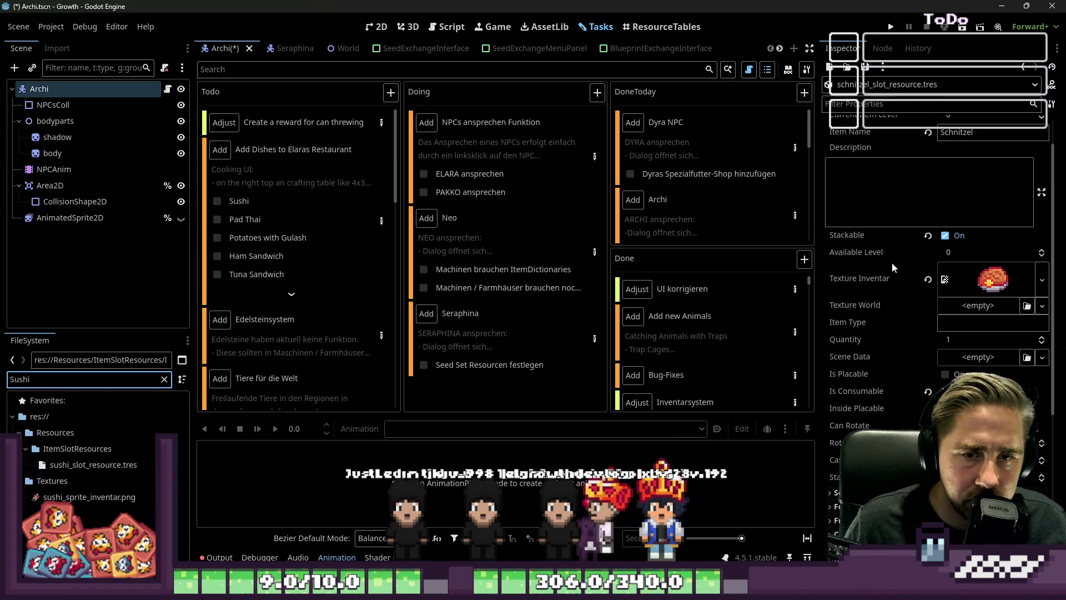
left_click(53, 465)
scroll(921, 314, "down", 3)
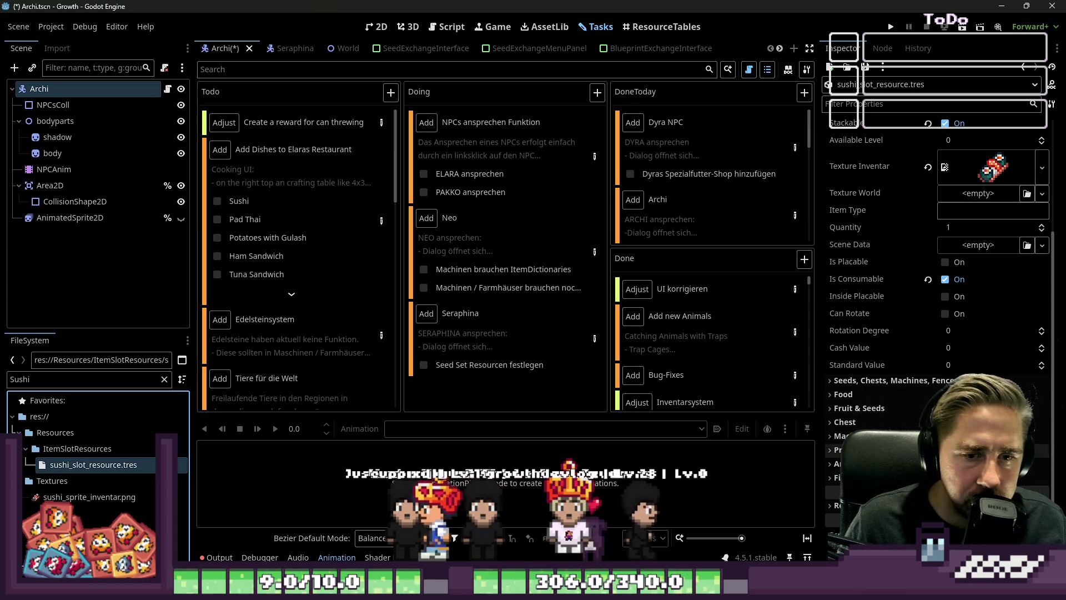
left_click(849, 464)
scroll(849, 464, "down", 2)
left_click(955, 368)
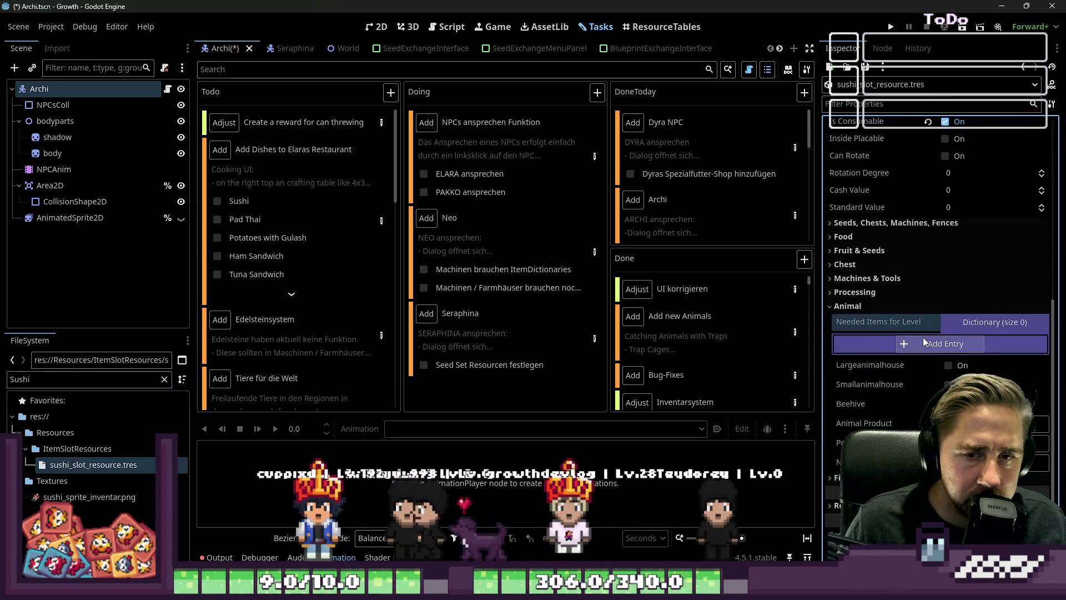
Step: Add entries to the Needed Items dictionary with Object as the value type
left_click(923, 339)
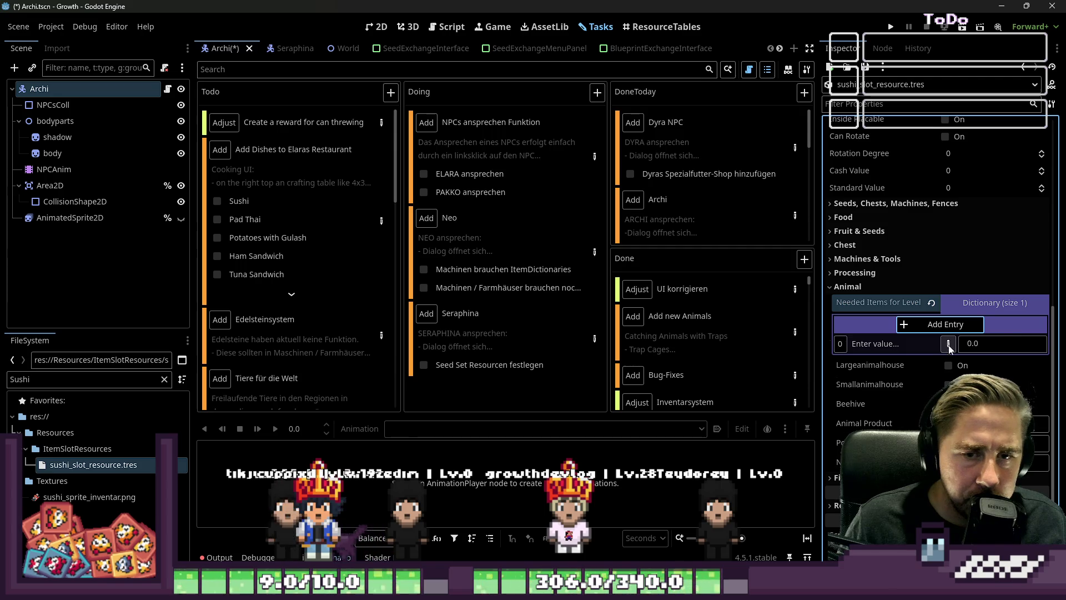
left_click(1015, 344)
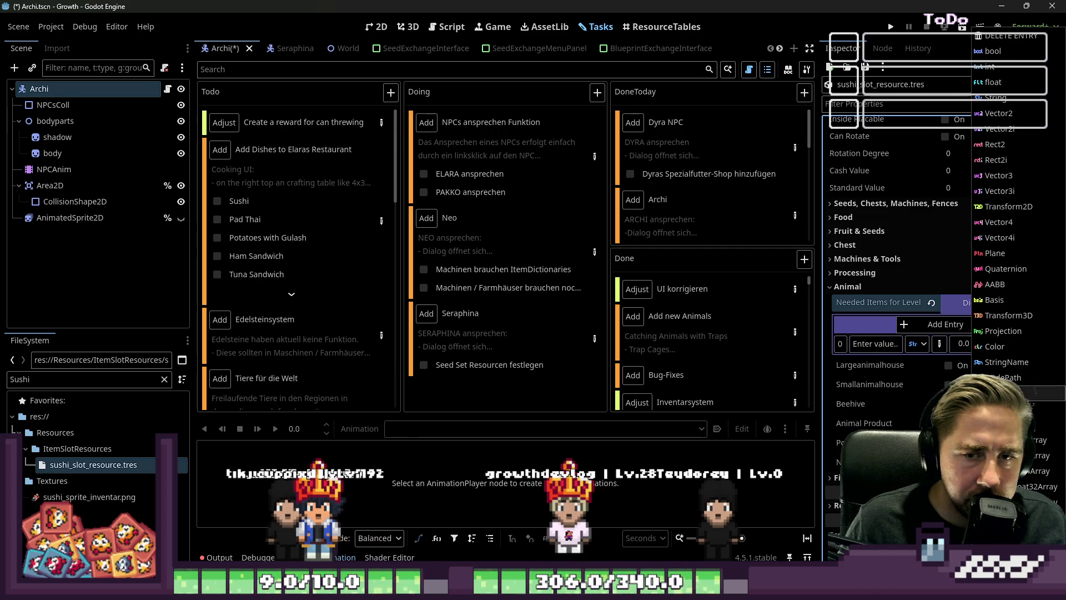
left_click(1000, 408)
left_click(942, 330)
left_click(942, 330)
left_click(942, 330)
left_click(942, 330)
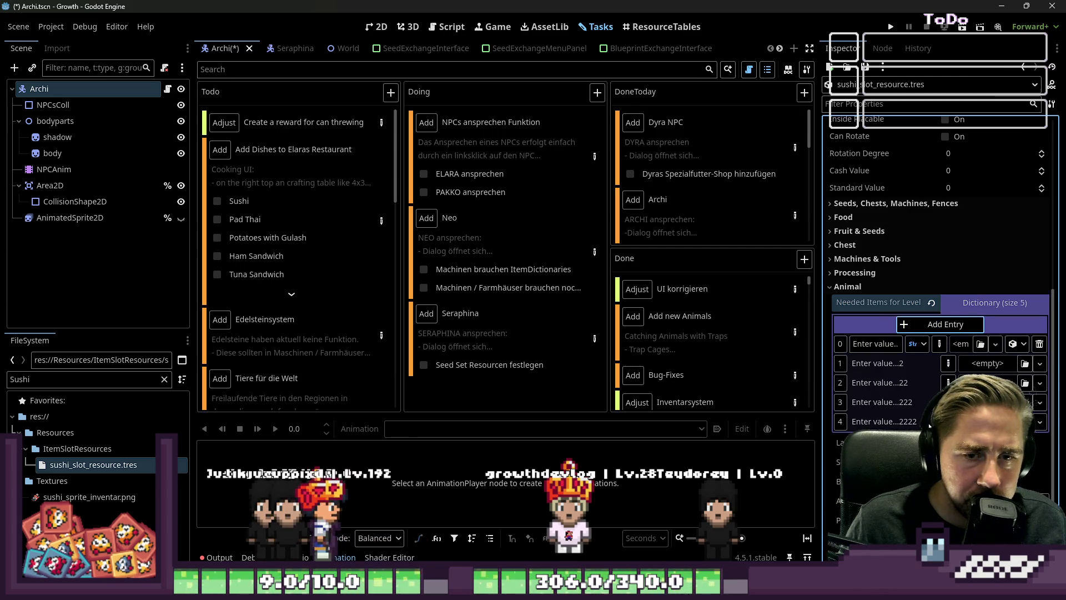
Step: Give the five dictionary entries the keys 1, 2, 3, 4 and 5
left_click(879, 345)
type("1")
left_click(949, 363)
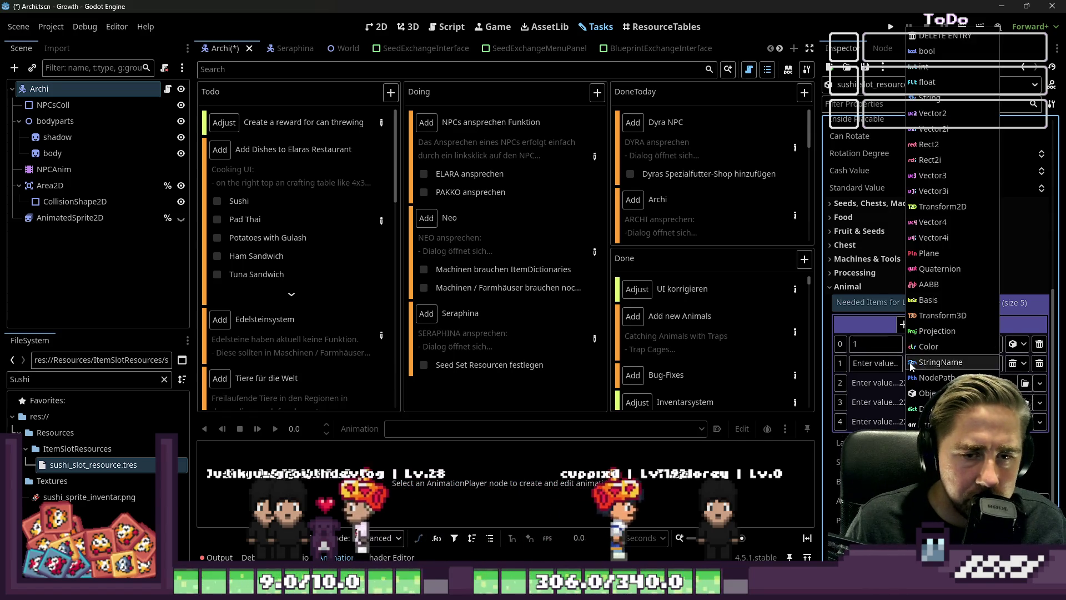
left_click(938, 167)
left_click(916, 382)
type("2")
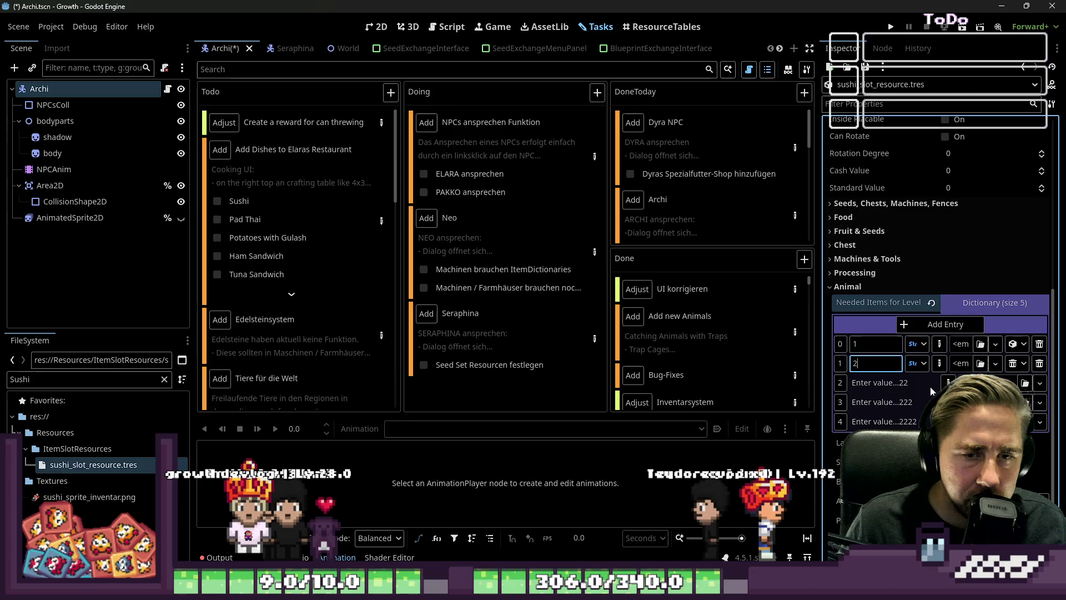
left_click(862, 383)
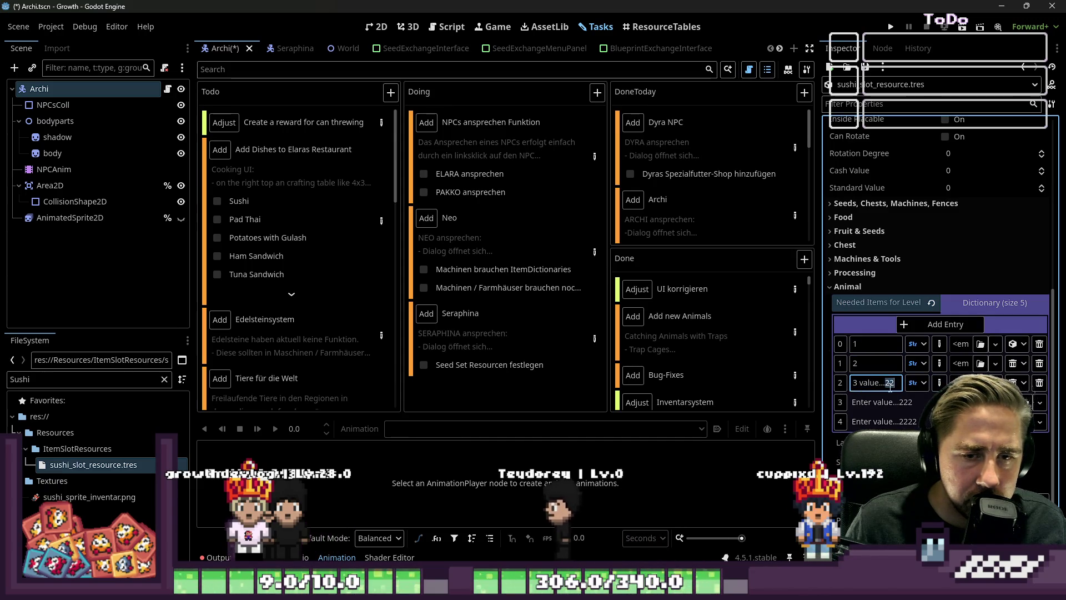
key("BackSpace")
left_click(873, 401)
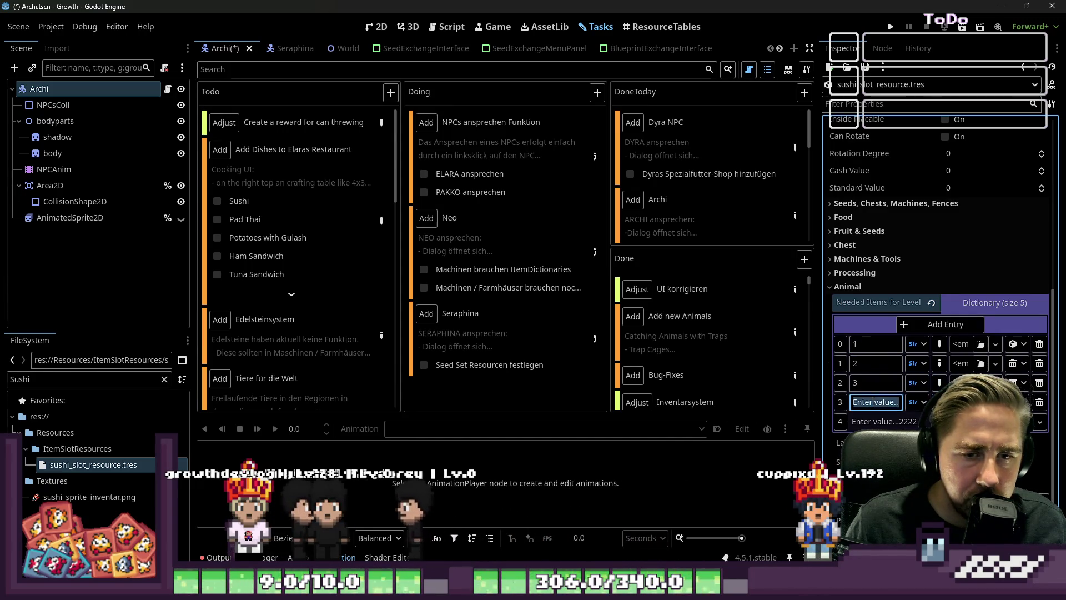
type("4")
left_click(873, 421)
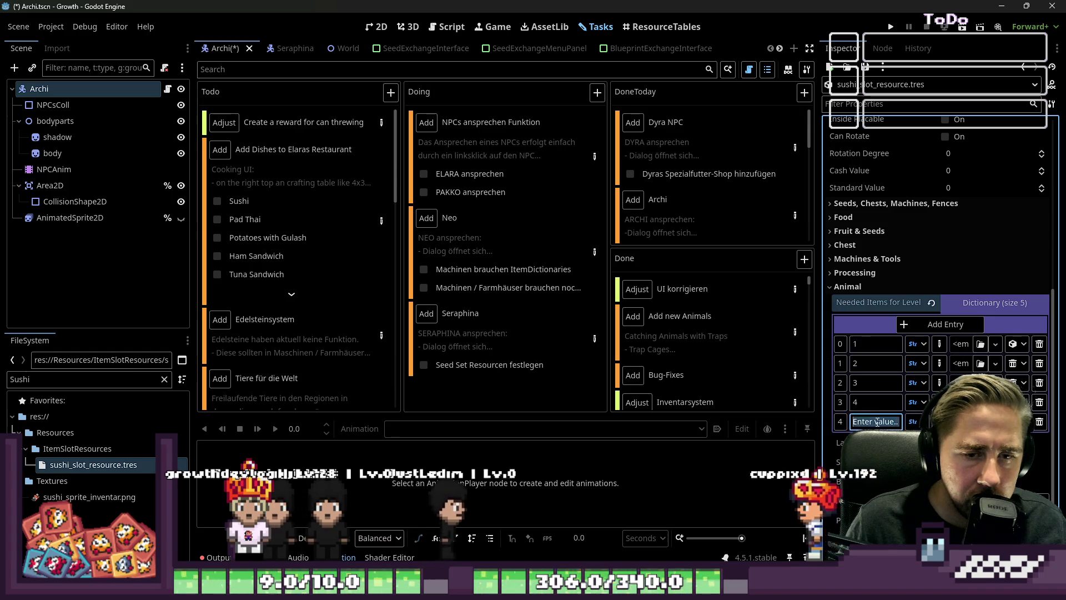
type("5")
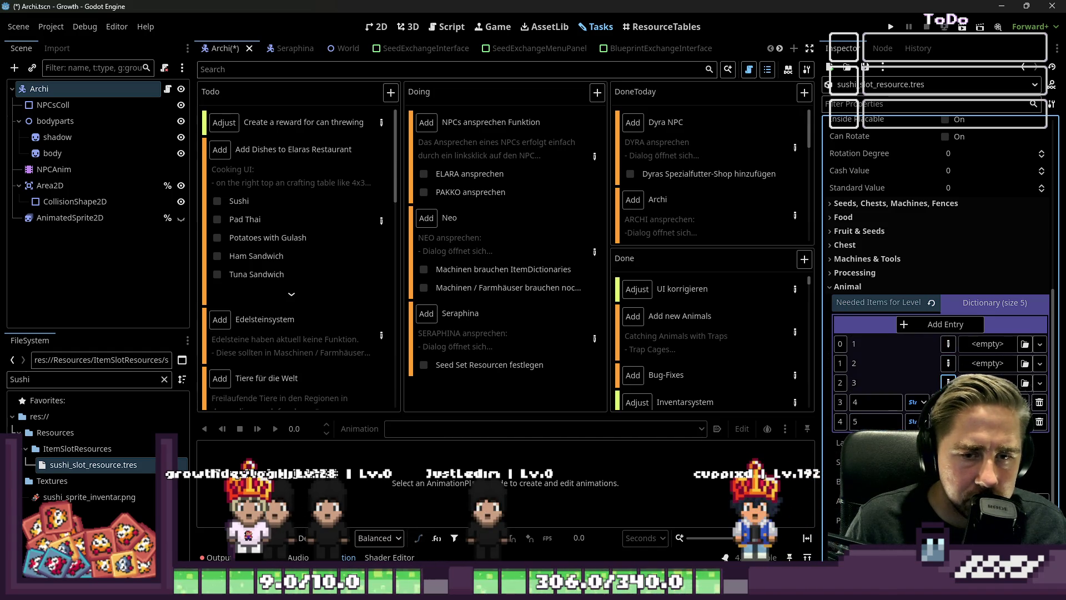
double_click(54, 380)
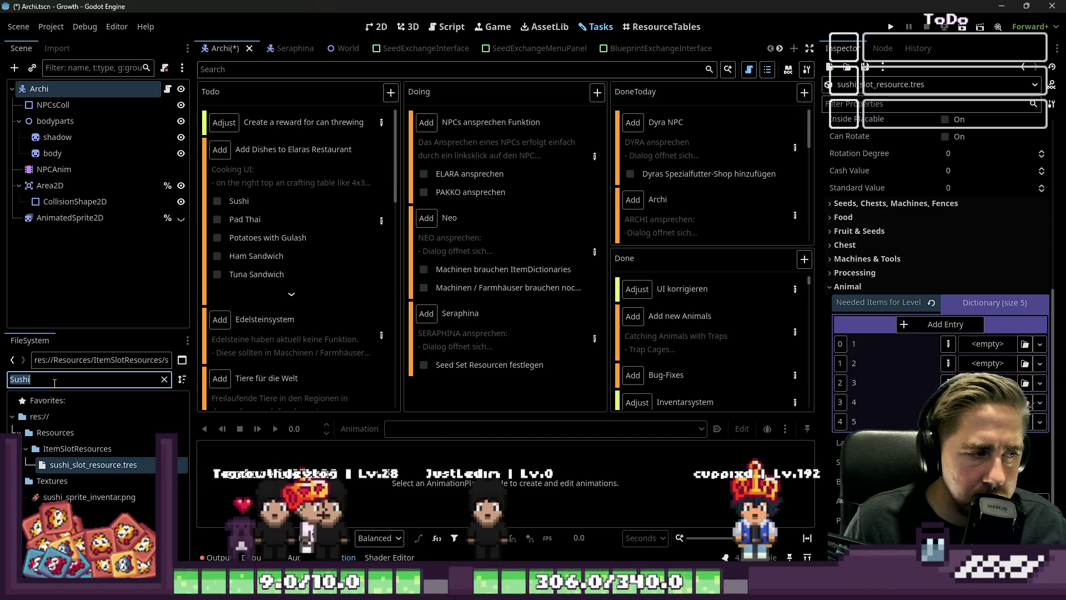
Step: Drop nori_slot_resource.tres into the first Needed Items value, then filter files for rice and potat
type("nori")
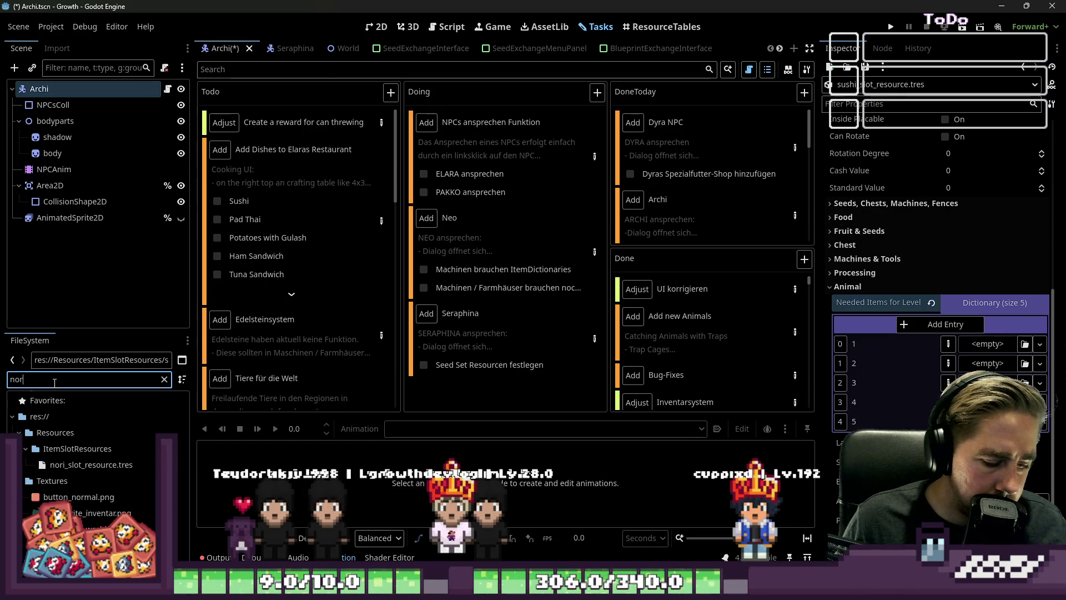
mouse_move(83, 465)
left_mouse_down()
mouse_move(500, 389)
mouse_move(965, 364)
left_mouse_up()
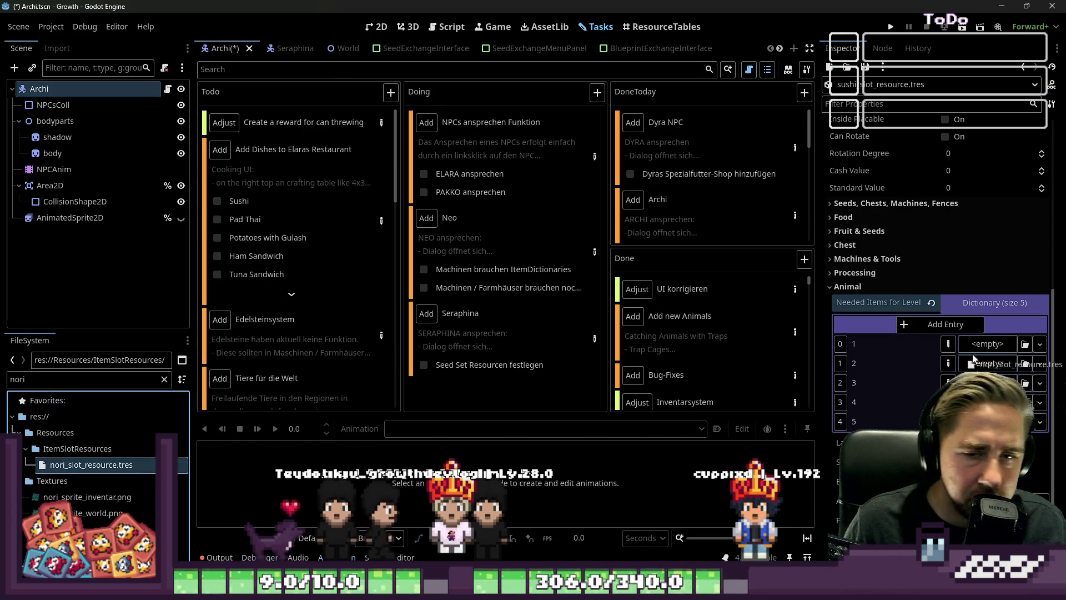
double_click(27, 383)
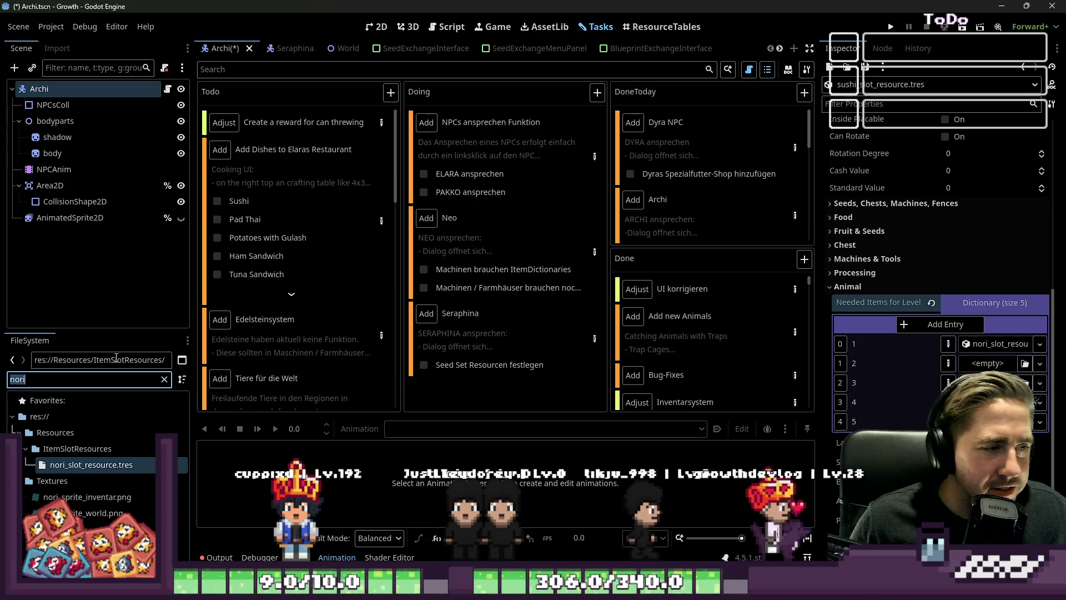
type("rice")
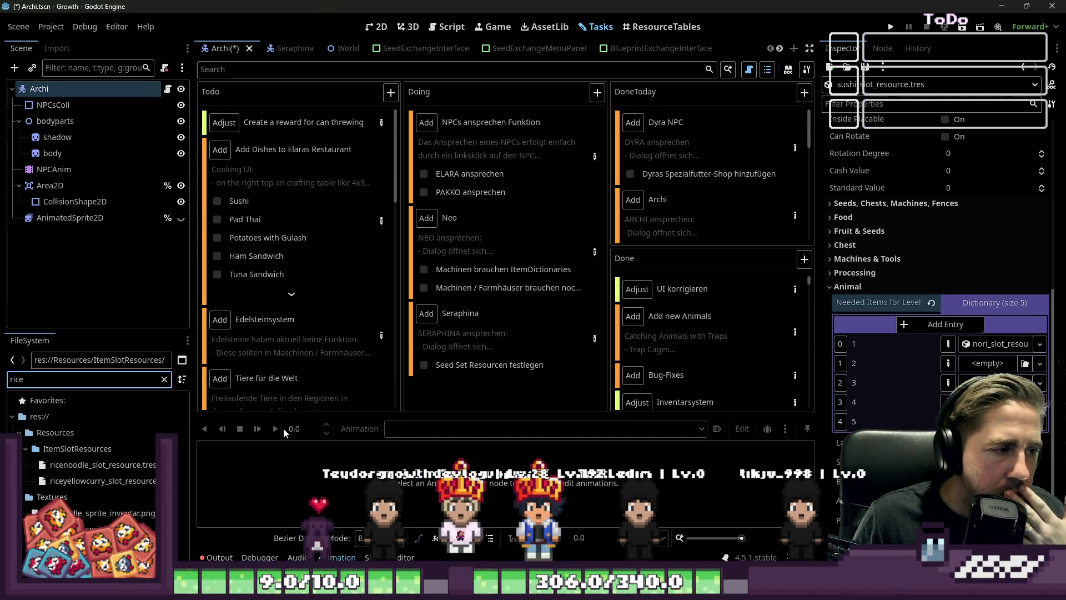
key("ctrl+a")
type("potat")
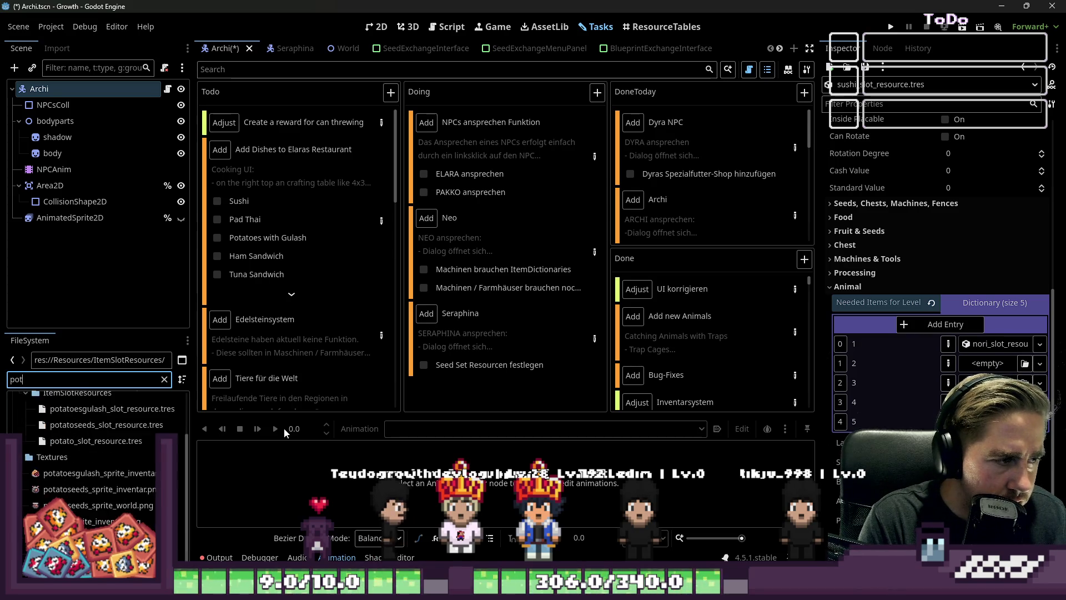
Step: Clear the file filter and add step 'Rice als Pflanze und als Slot Resource' to the dishes task
key("ctrl+a")
key("BackSpace")
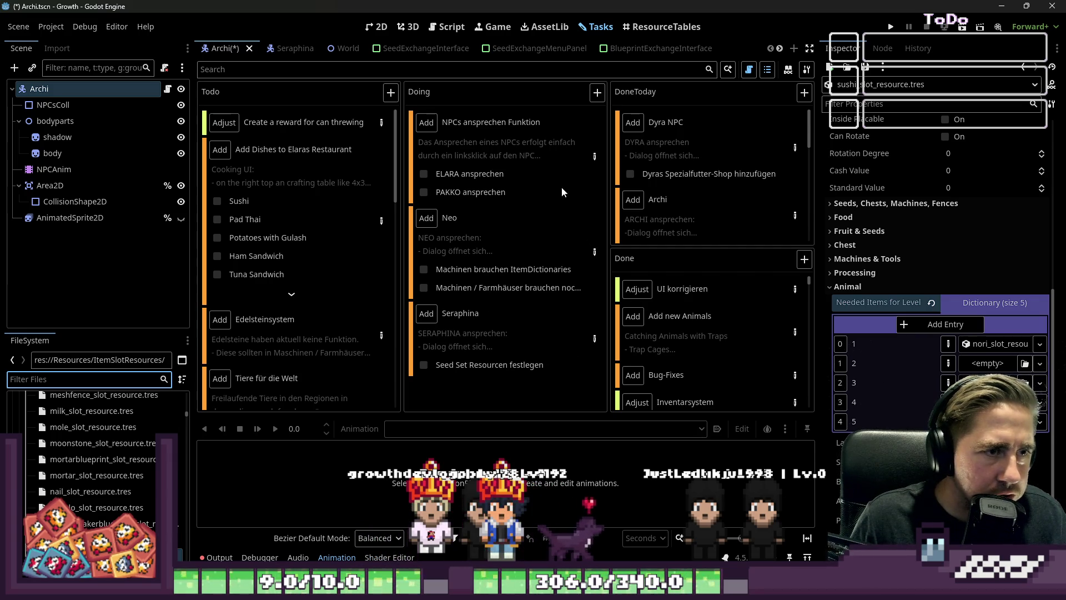
left_click(381, 223)
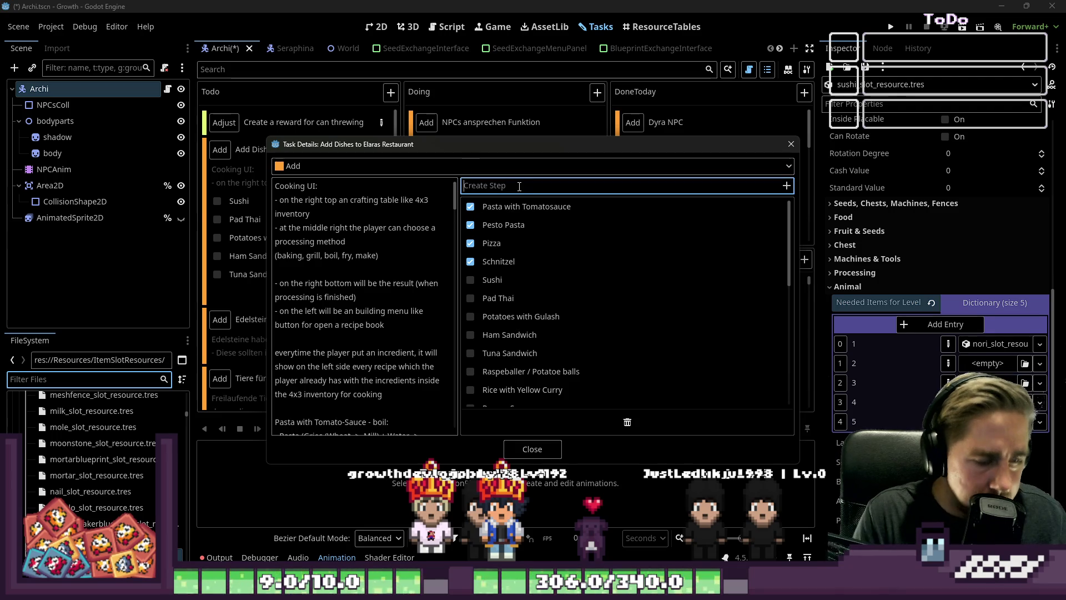
type("Rice als Pflanze und al")
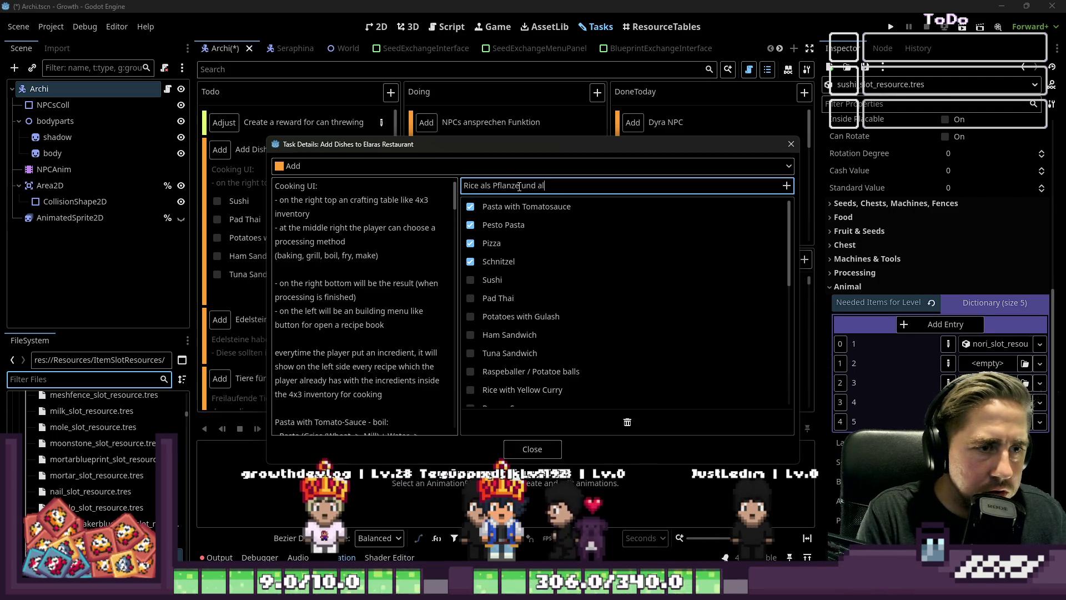
type("s ")
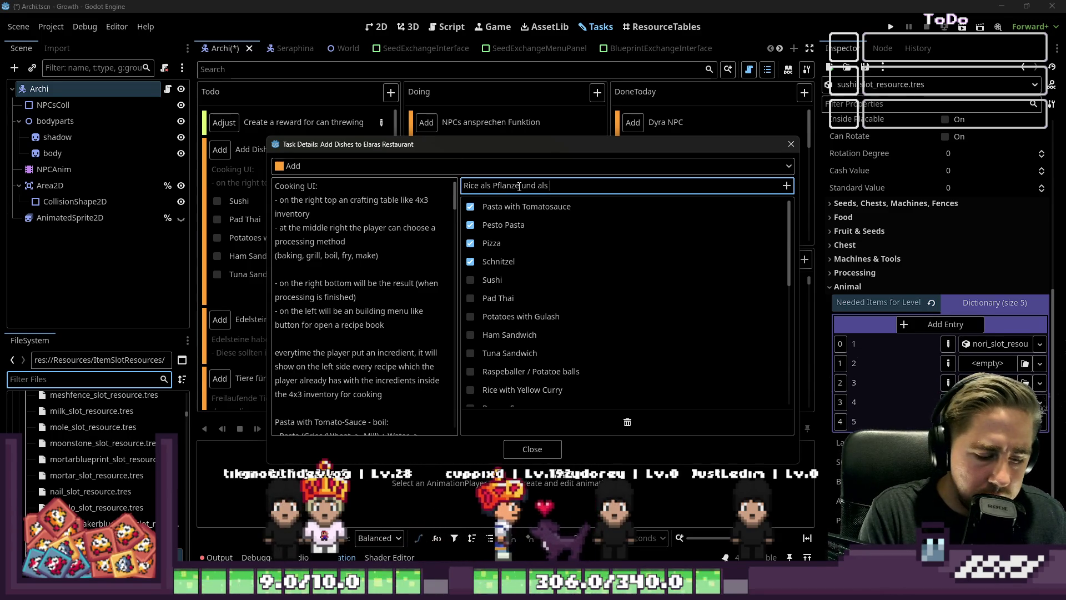
type("Slot Reso")
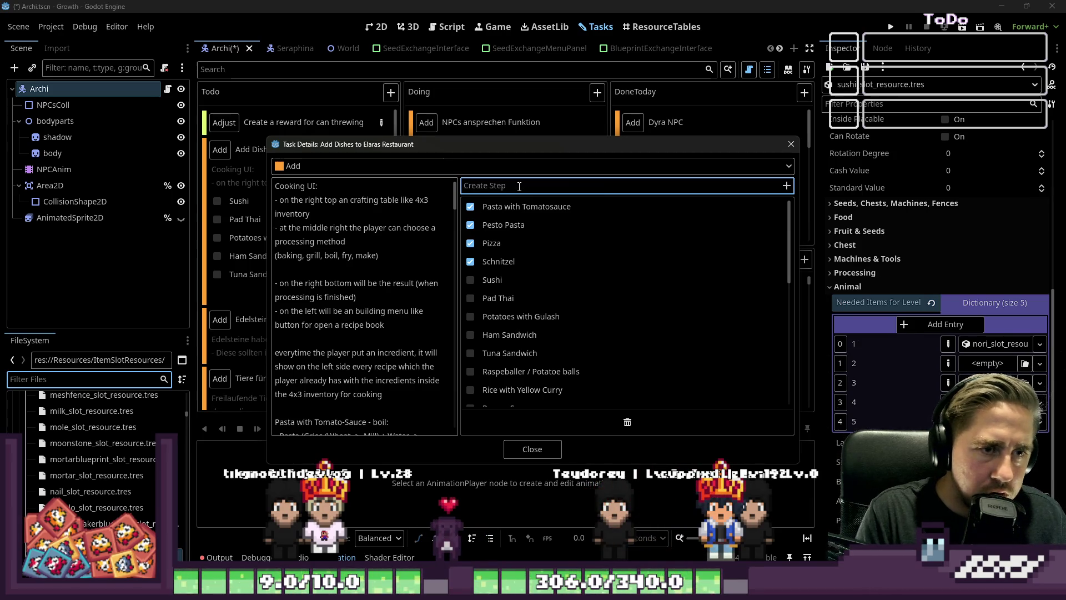
scroll(542, 244, "down", 5)
left_click(522, 452)
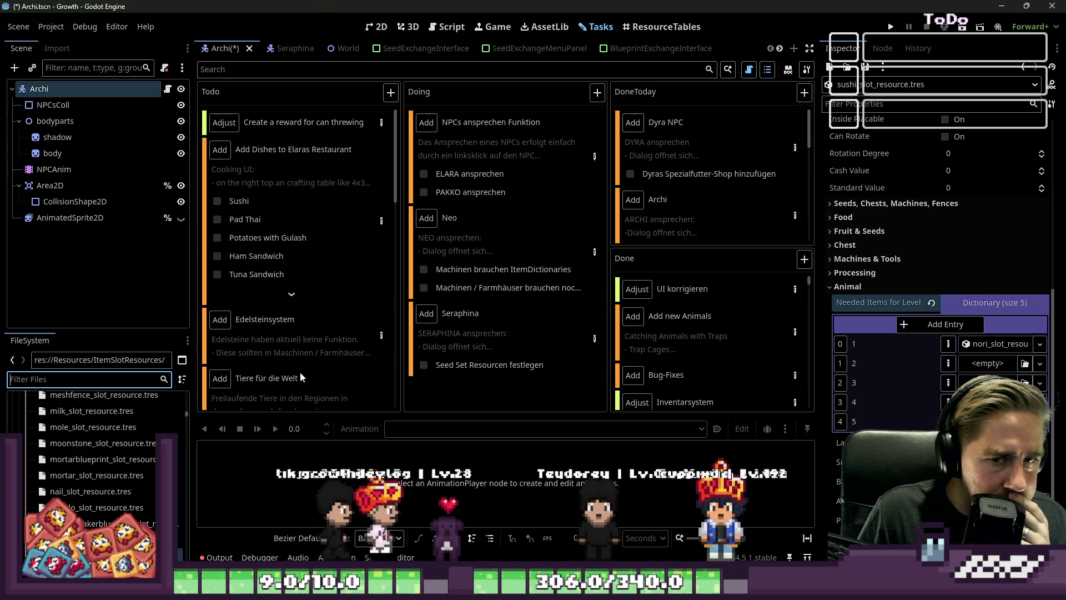
Step: Filter for Cucumber and drag cucumber_slot_resource.tres into the sushi Needed Items dictionary after nori
type("Cucum")
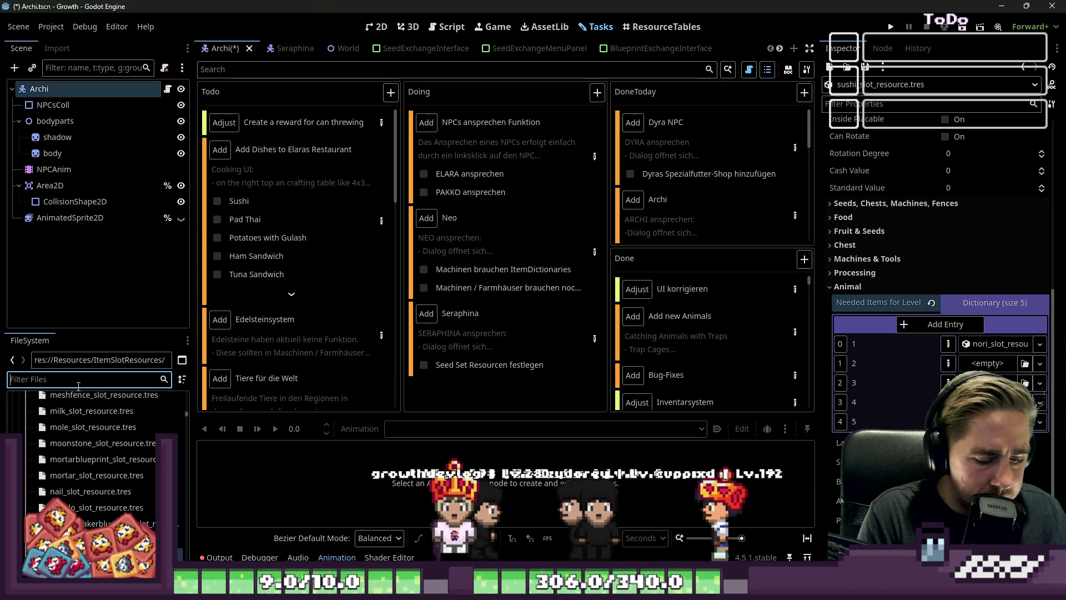
type("ber")
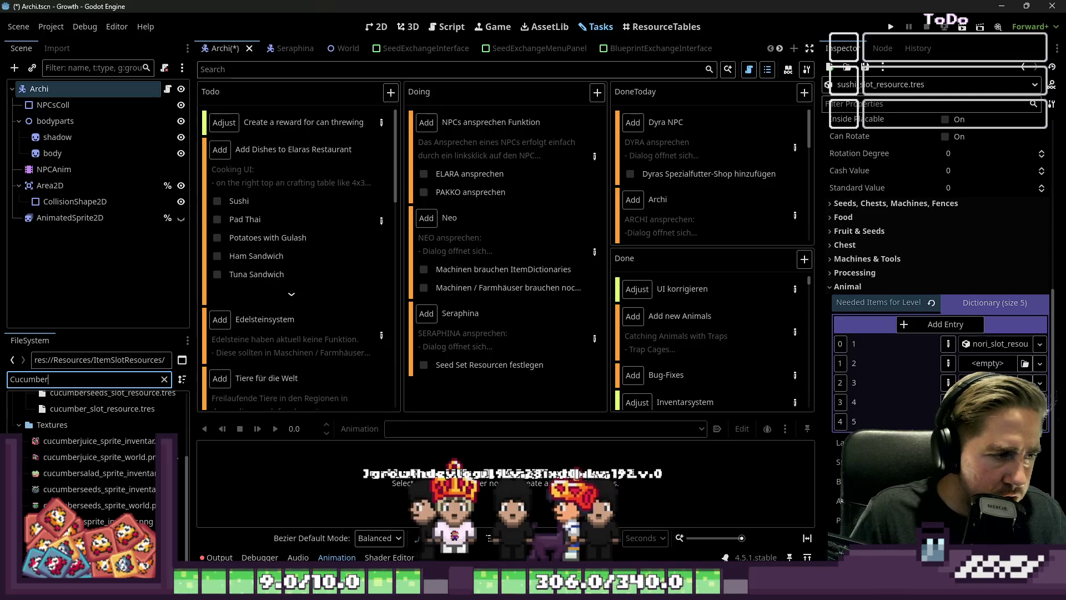
scroll(117, 480, "down", 3)
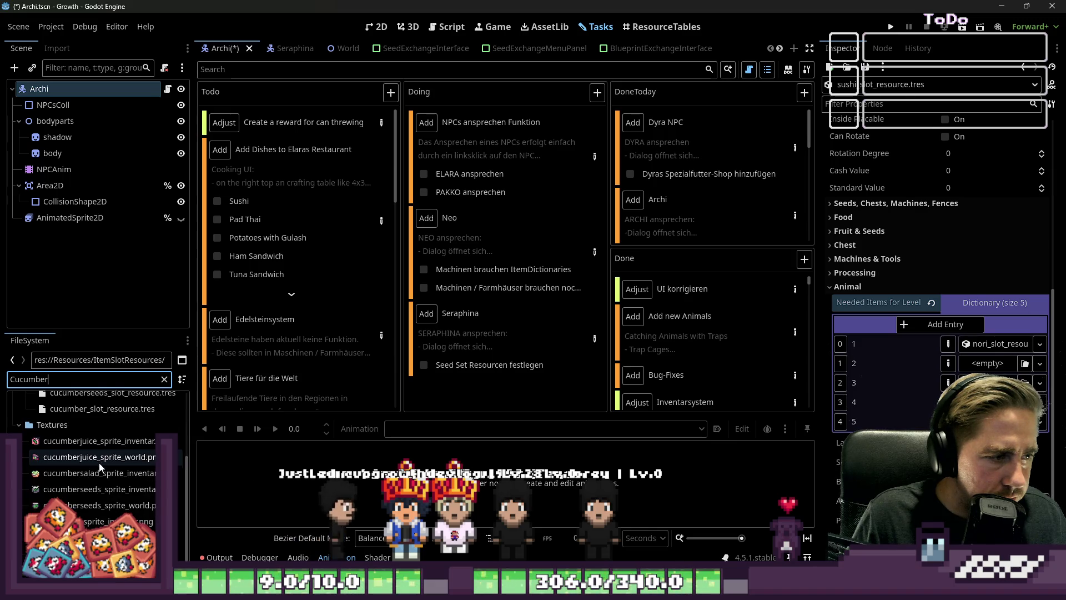
scroll(101, 464, "up", 3)
mouse_move(102, 494)
left_mouse_down()
mouse_move(500, 422)
mouse_move(990, 367)
left_mouse_up()
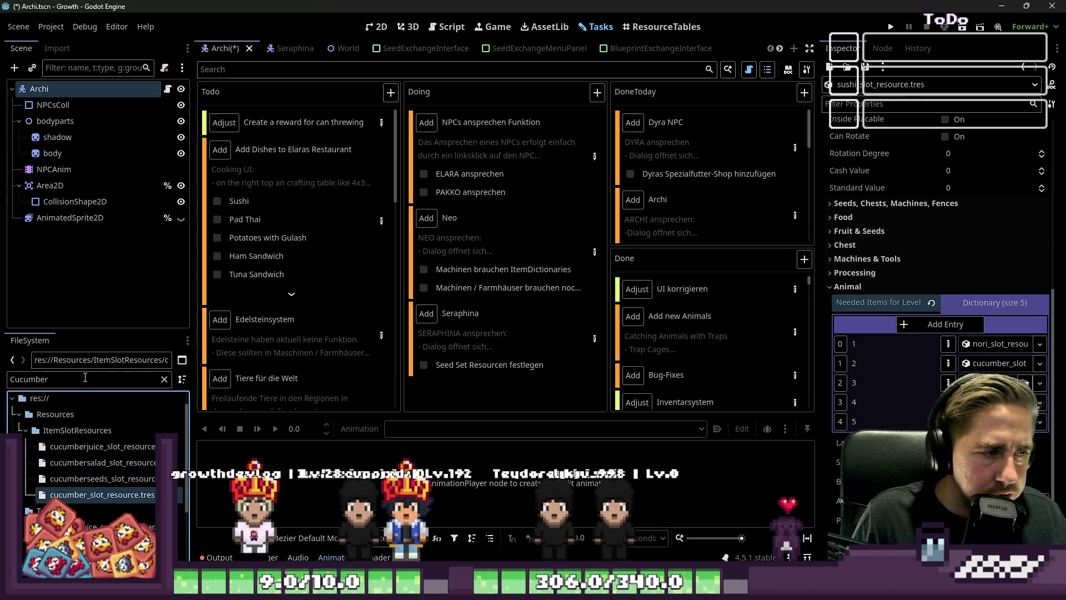
Step: Search the files for salm, then egg, and select egg_slot_resource.tres
type("salmo")
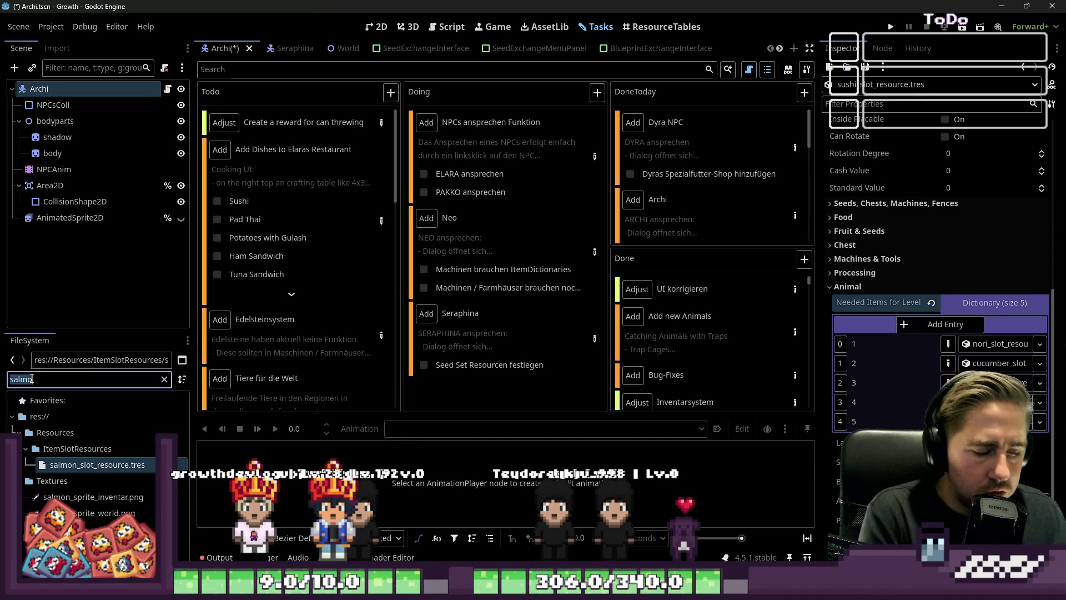
type("egg")
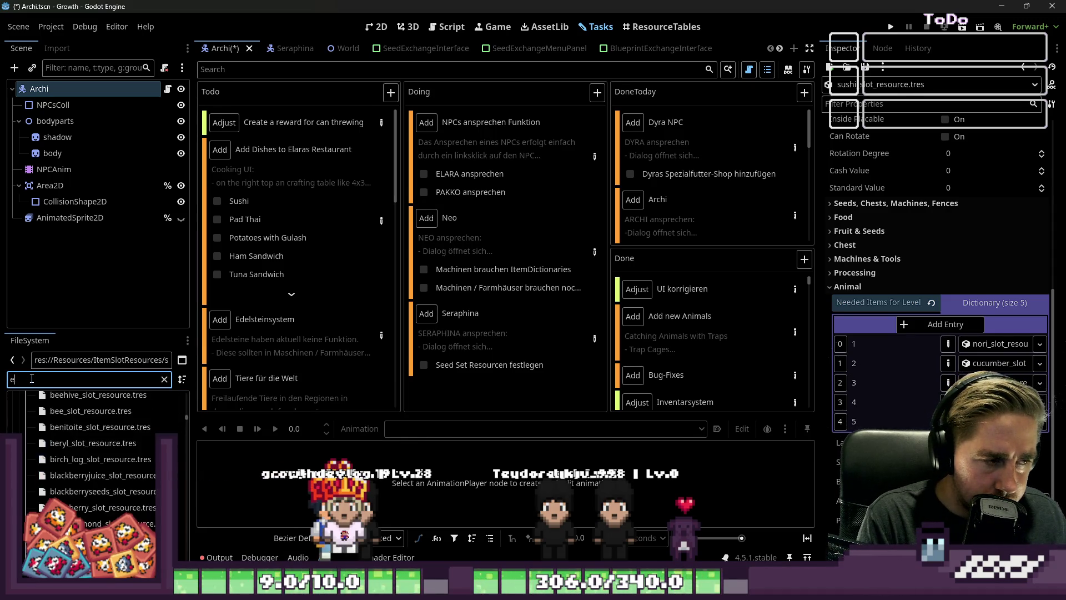
scroll(56, 469, "down", 3)
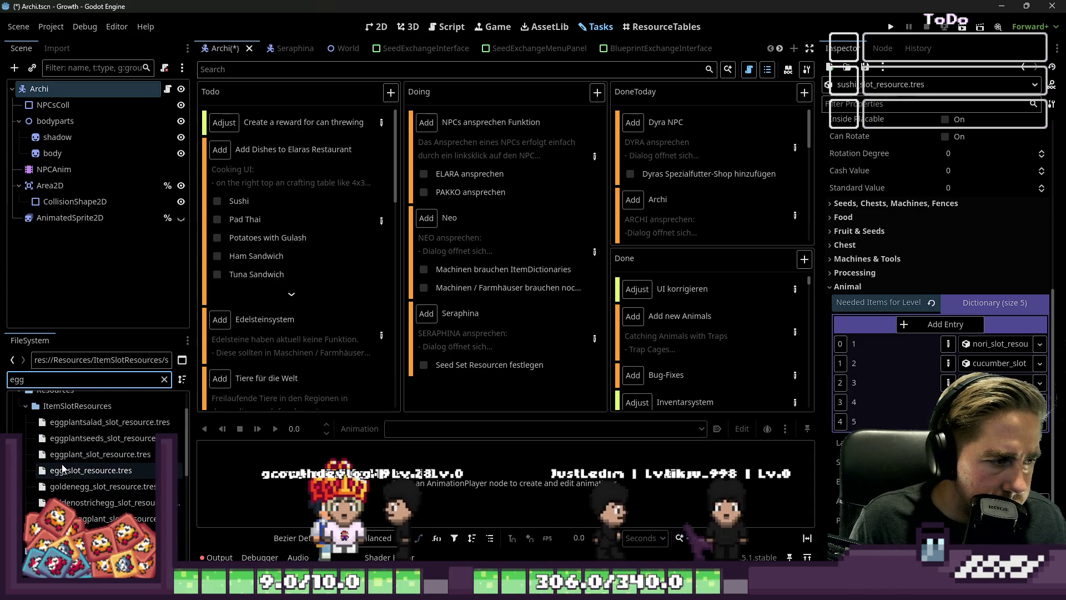
left_click(86, 473)
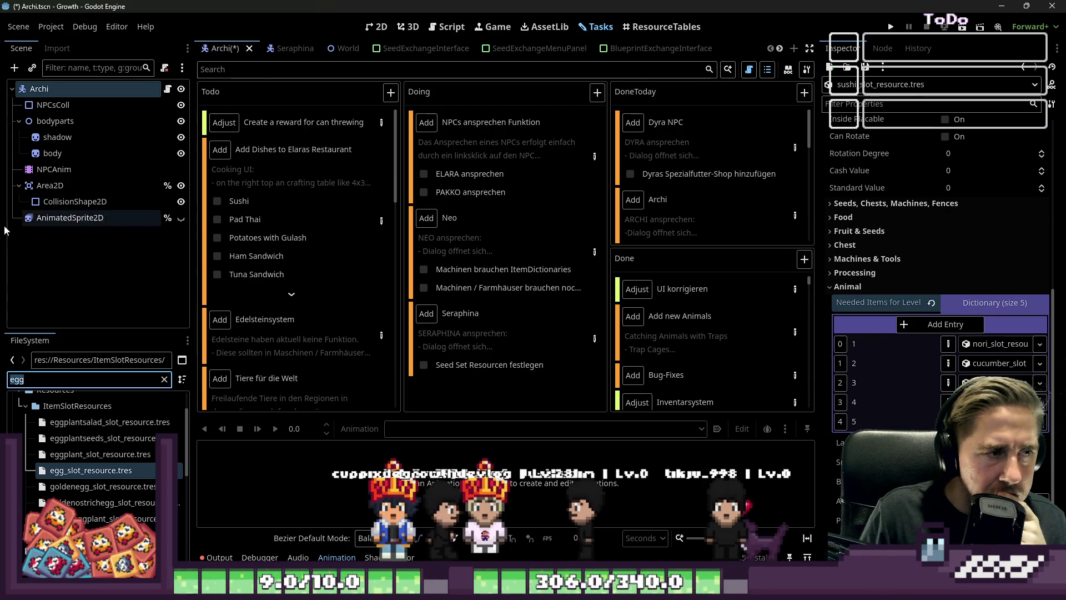
Step: Review the Sushi entry in the Add Dishes to Elaras Restaurant task notes
double_click(344, 272)
scroll(345, 272, "down", 3)
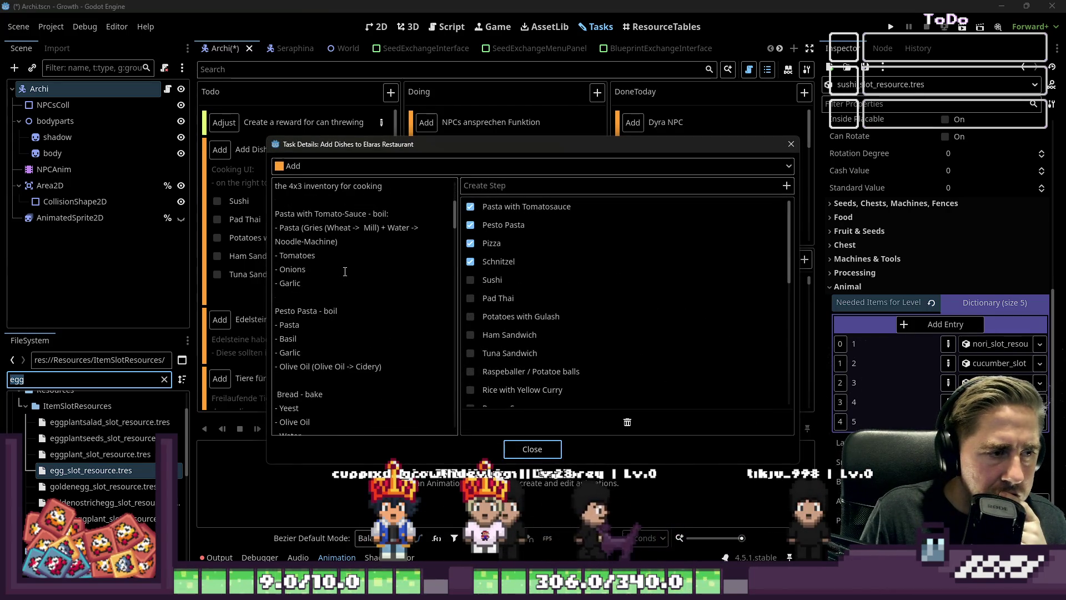
scroll(346, 301, "down", 10)
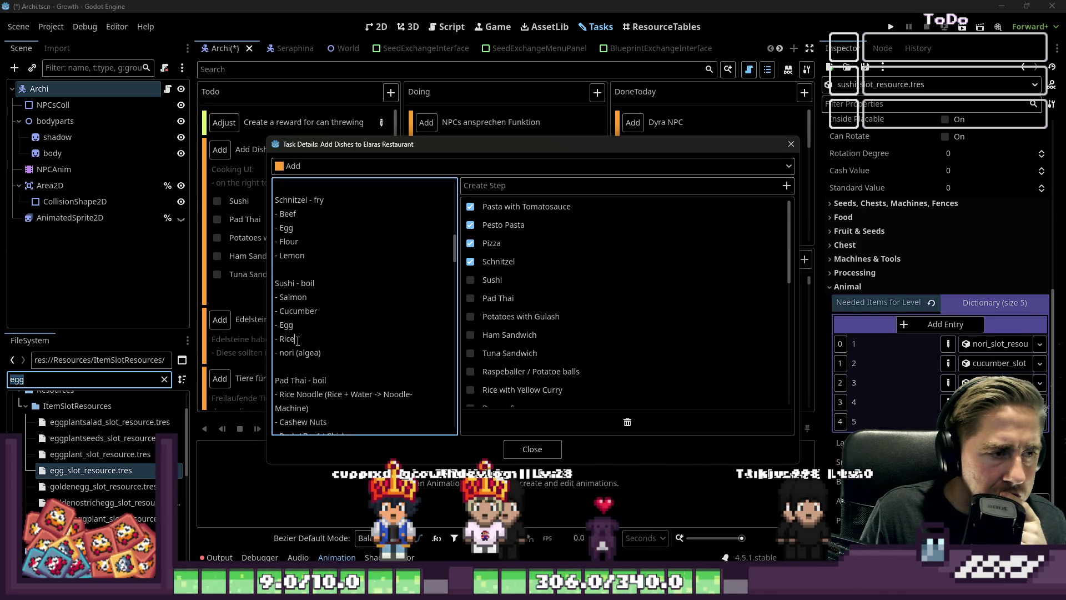
left_click(545, 446)
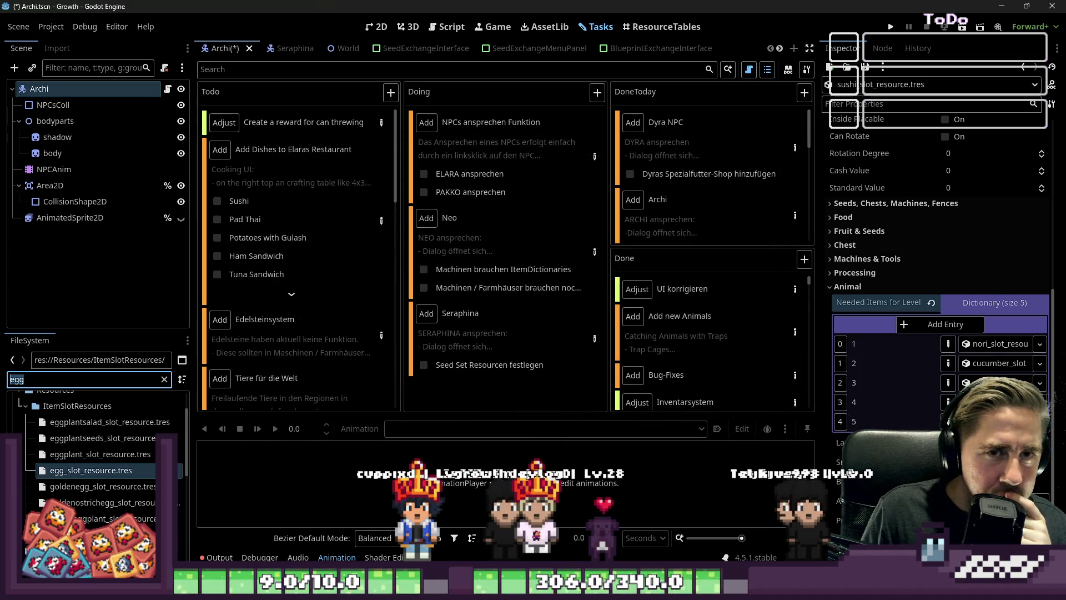
Step: Collapse the sushi resource's Needed Items Dictionary (size 5)
left_click(960, 309)
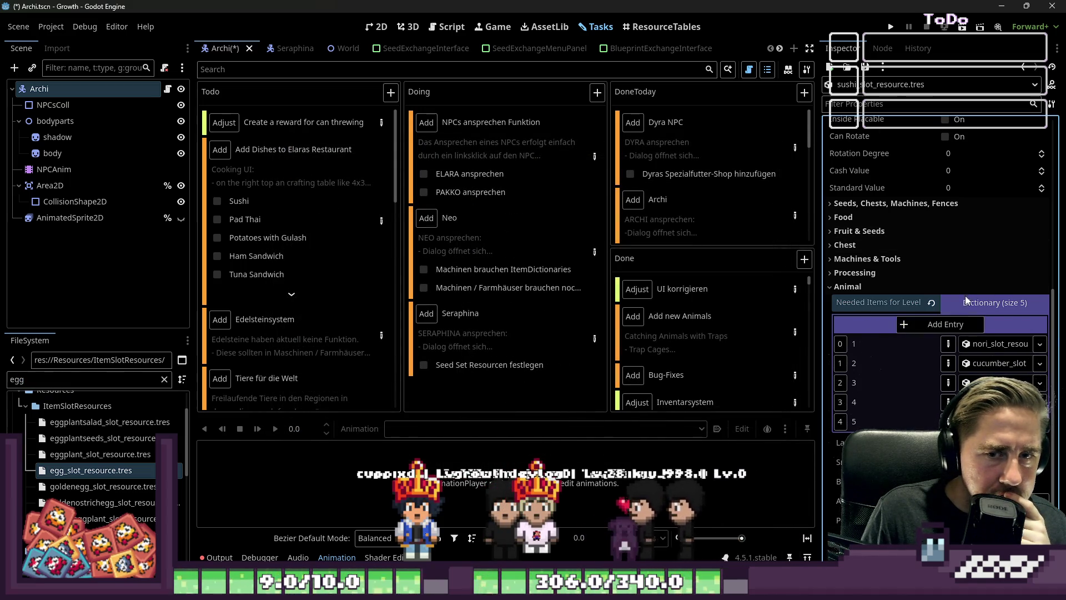
left_click(967, 300)
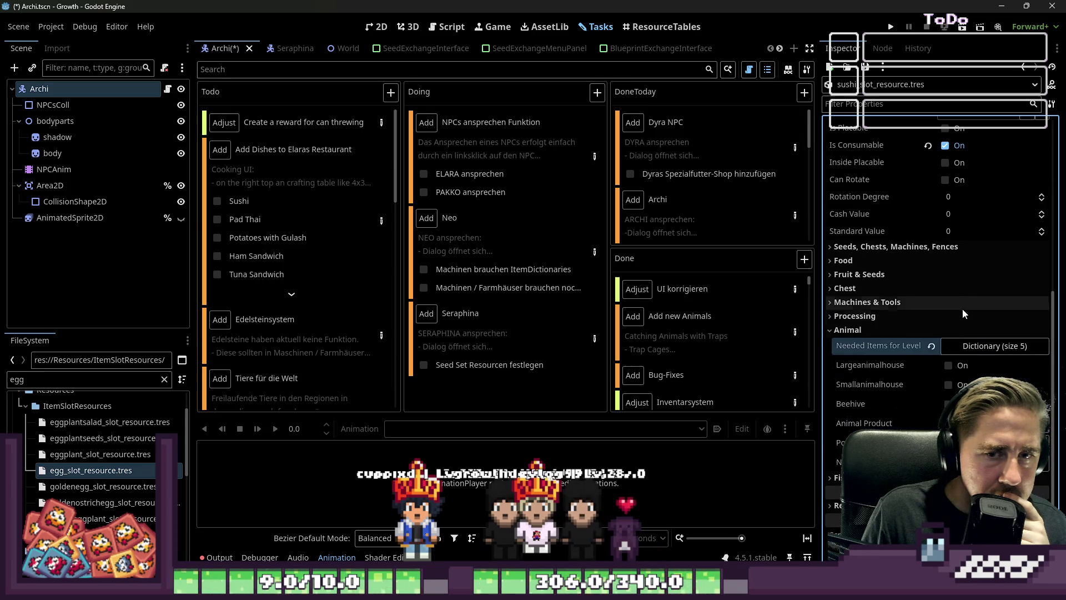
left_click(981, 349)
left_click(966, 344)
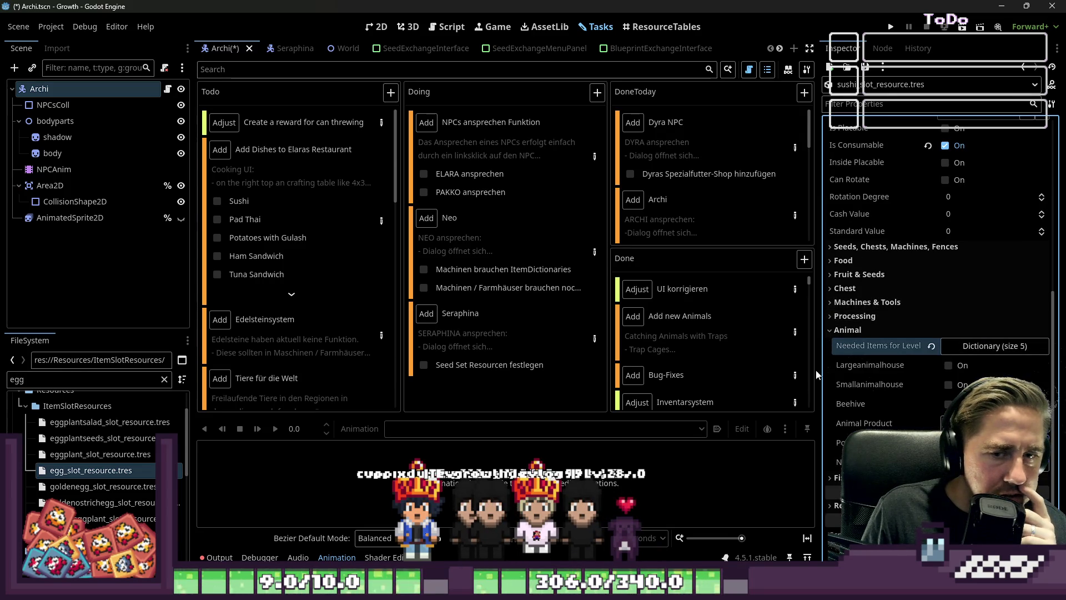
left_click(251, 222)
Step: Split Pad Thai's 'Pork / Beef / Chicken' into separate '- ' lines in the task description
double_click(251, 224)
scroll(370, 305, "down", 10)
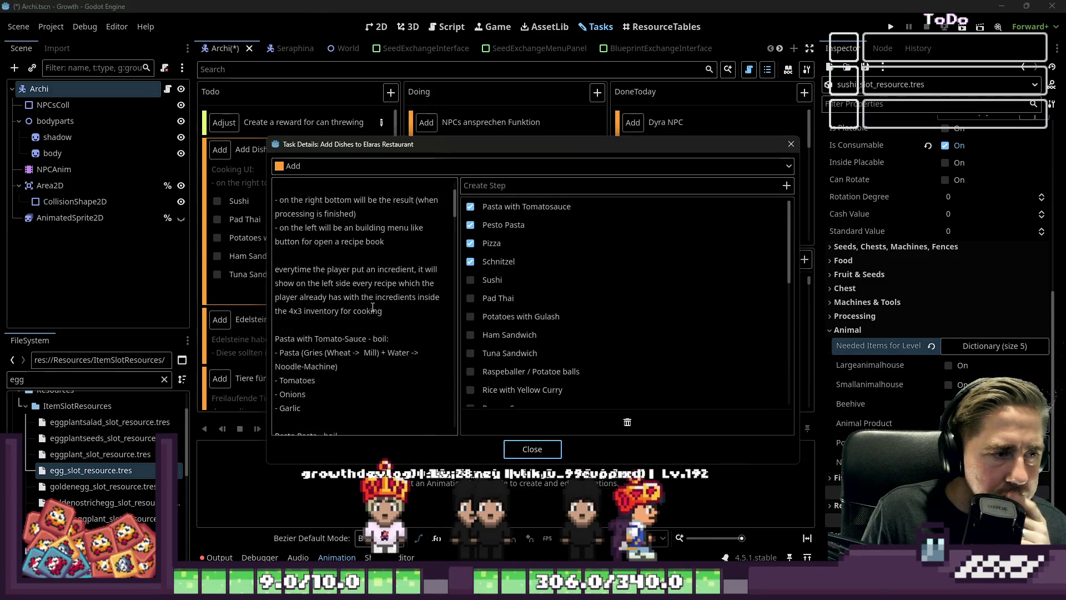
scroll(369, 305, "down", 10)
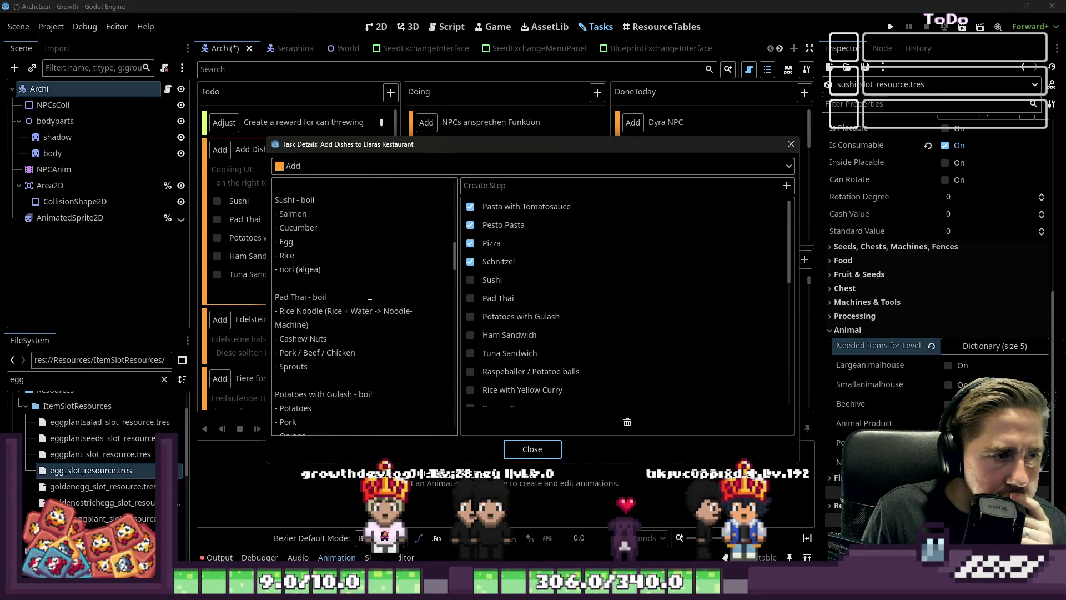
double_click(310, 270)
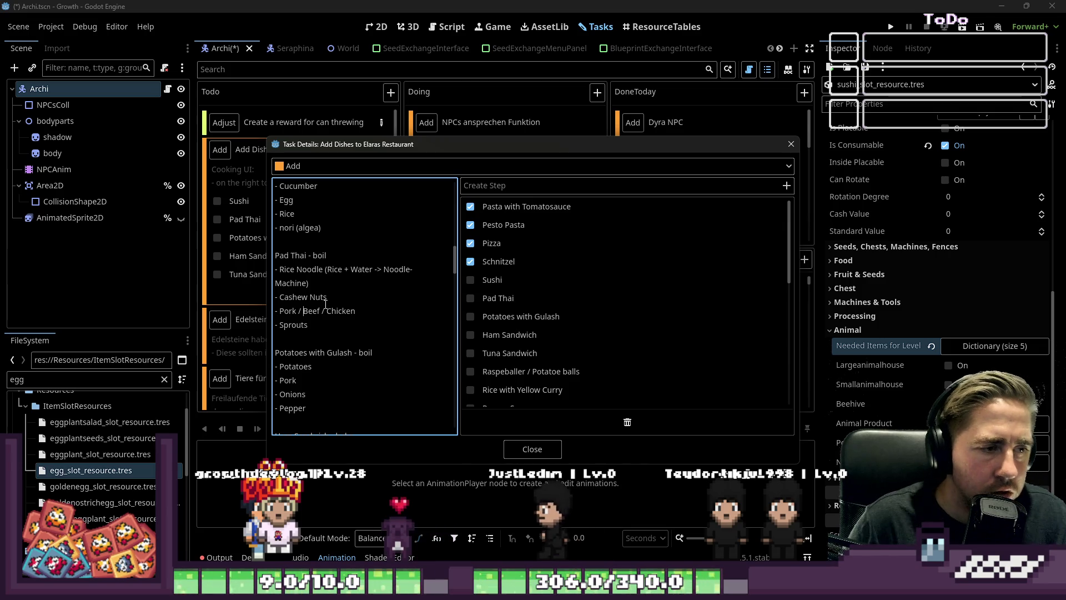
type("- Beef")
key("Return")
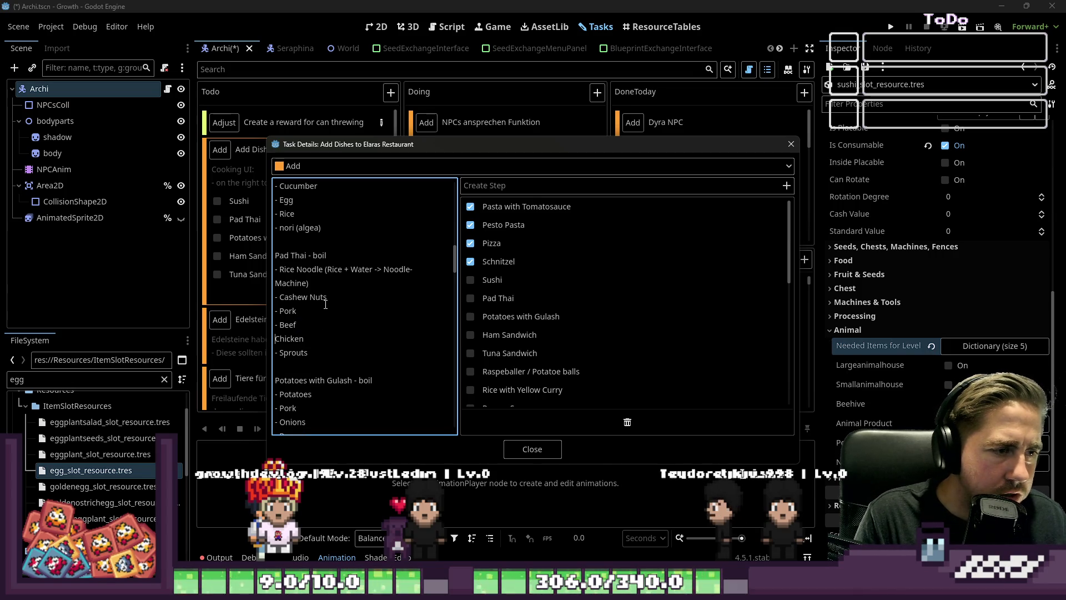
type("-")
key("Down")
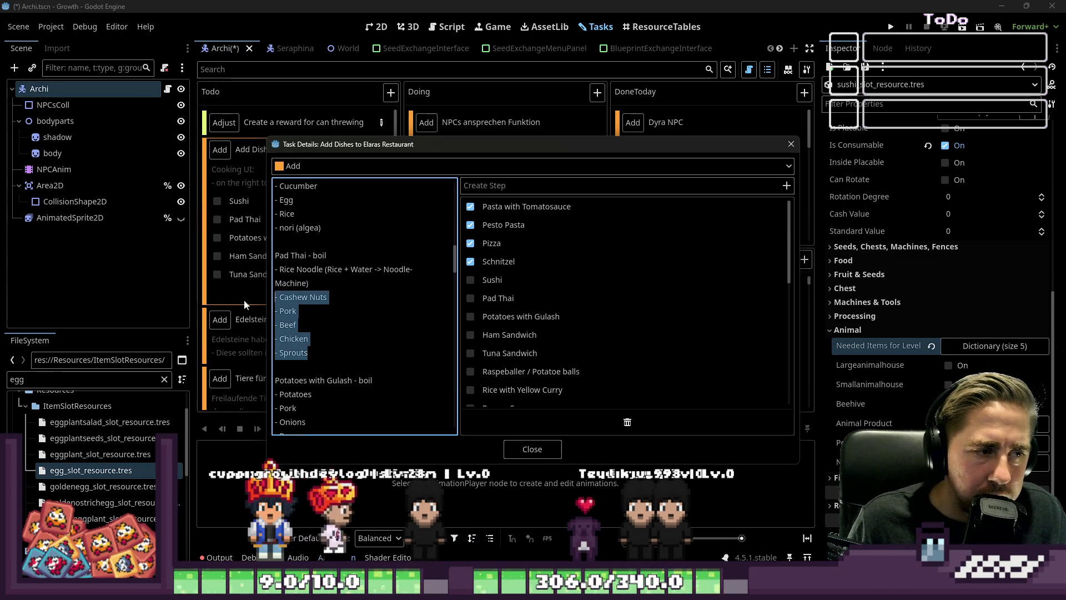
left_click(313, 348)
key("shift+Up")
left_click_drag(323, 353, 275, 297)
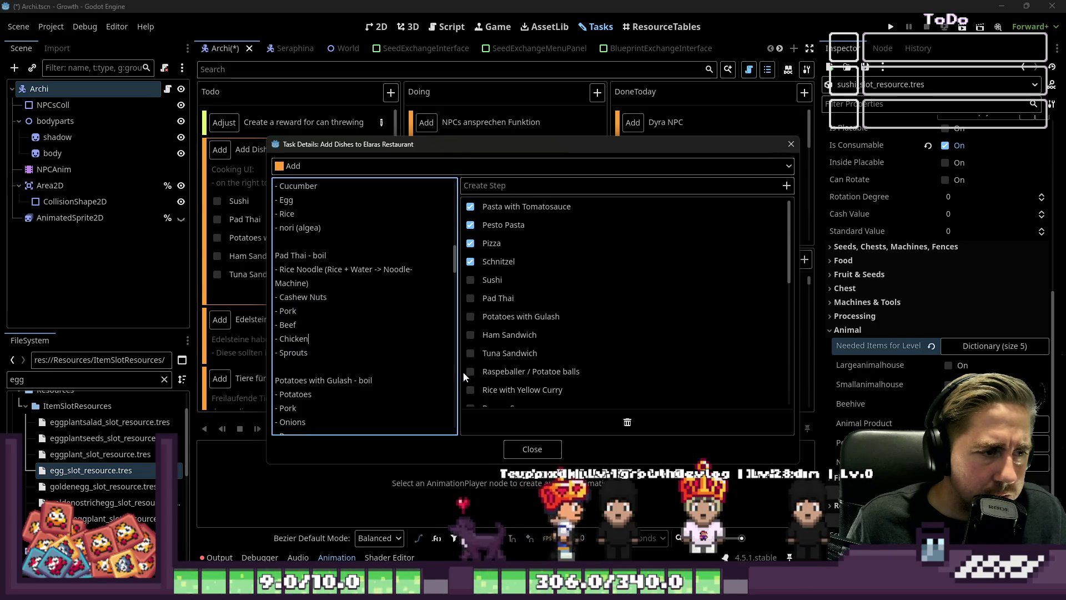
left_click(310, 313)
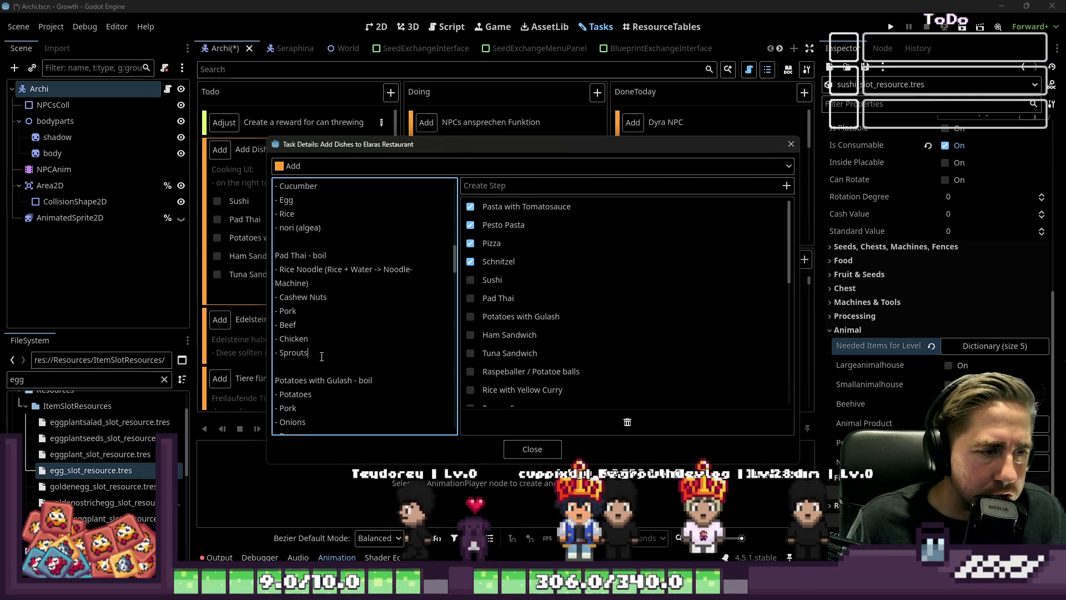
left_click(516, 451)
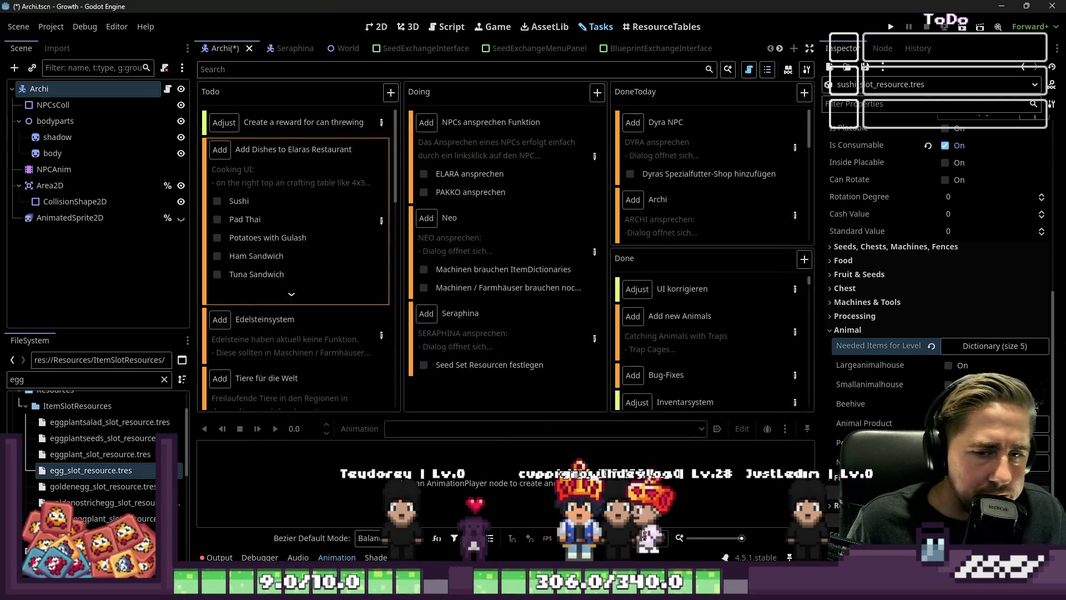
Step: Filter for padthai, select the padthai slot resource and expand its Animal properties
double_click(95, 377)
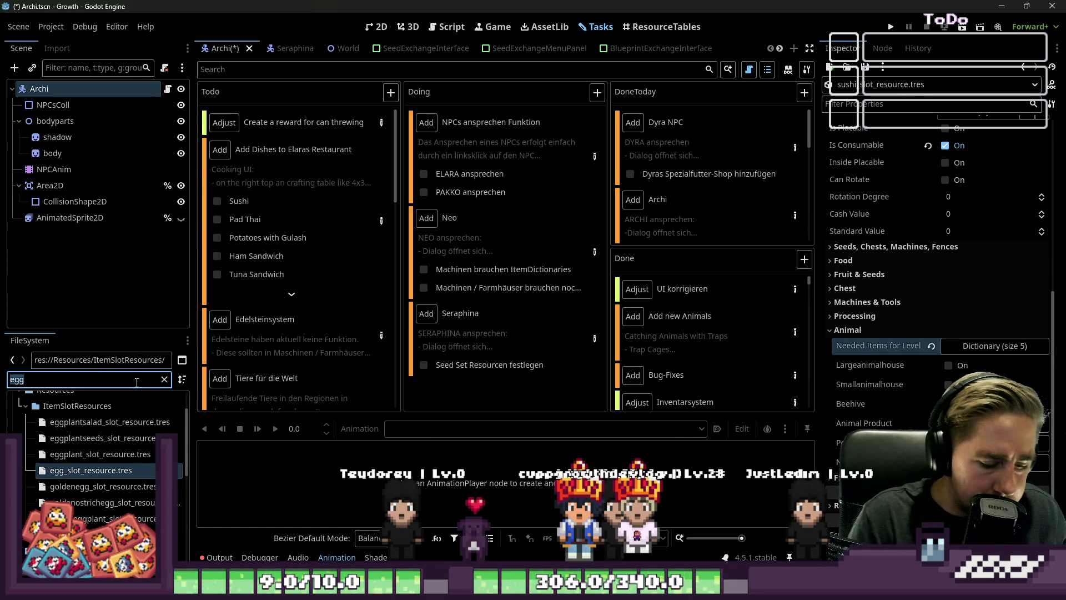
type("padthai")
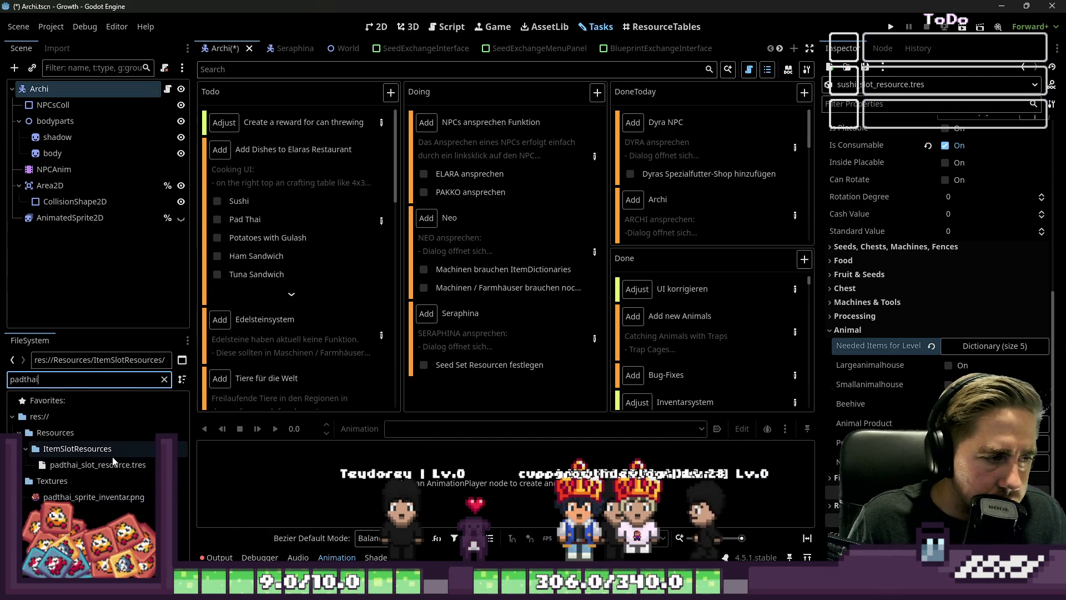
left_click(112, 463)
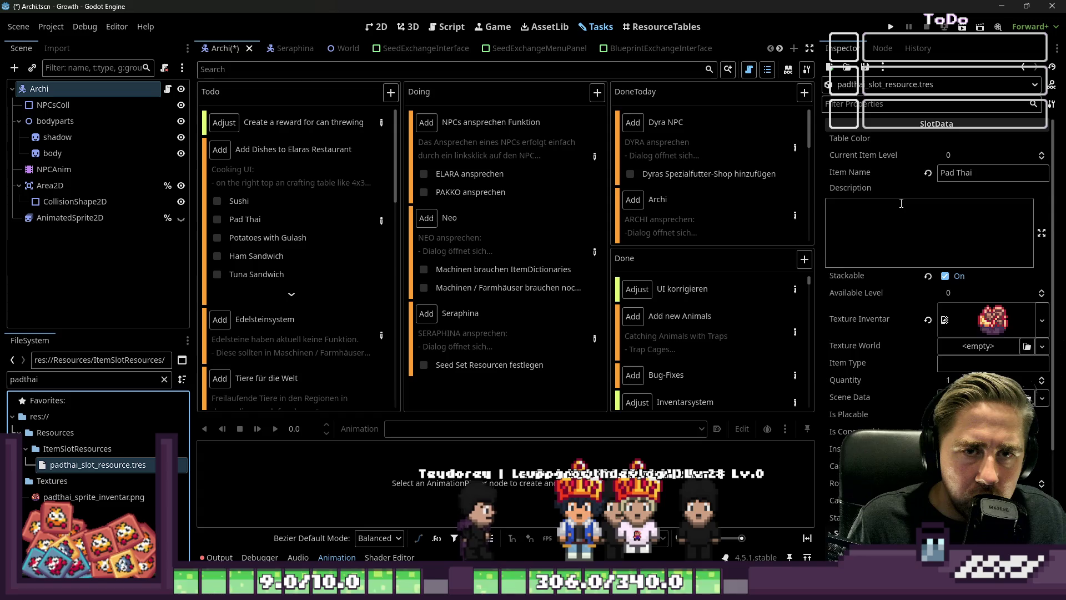
scroll(900, 204, "down", 3)
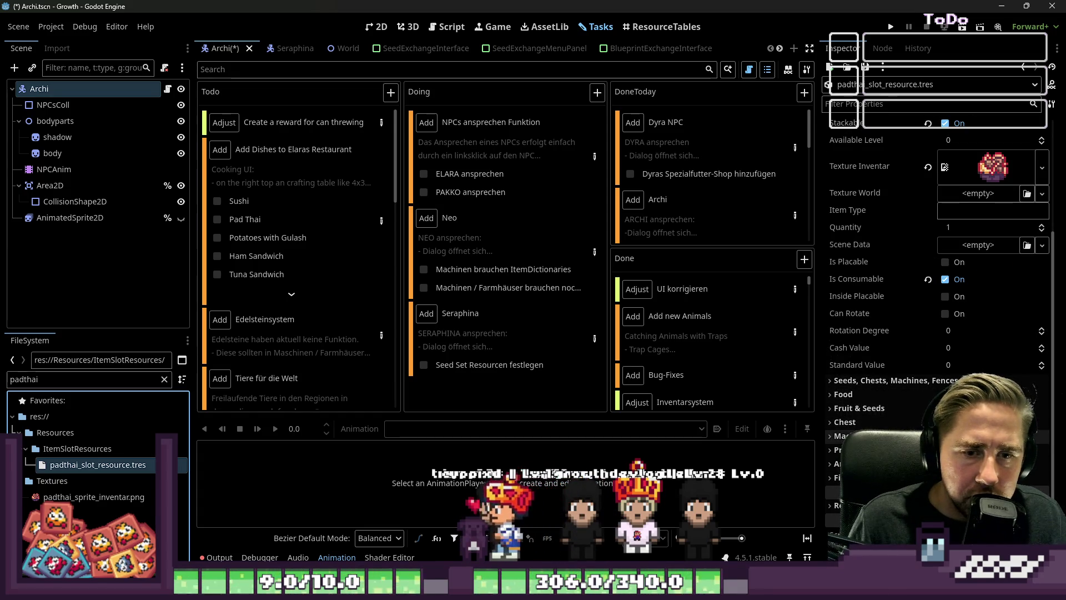
scroll(925, 393, "down", 3)
left_click(877, 424)
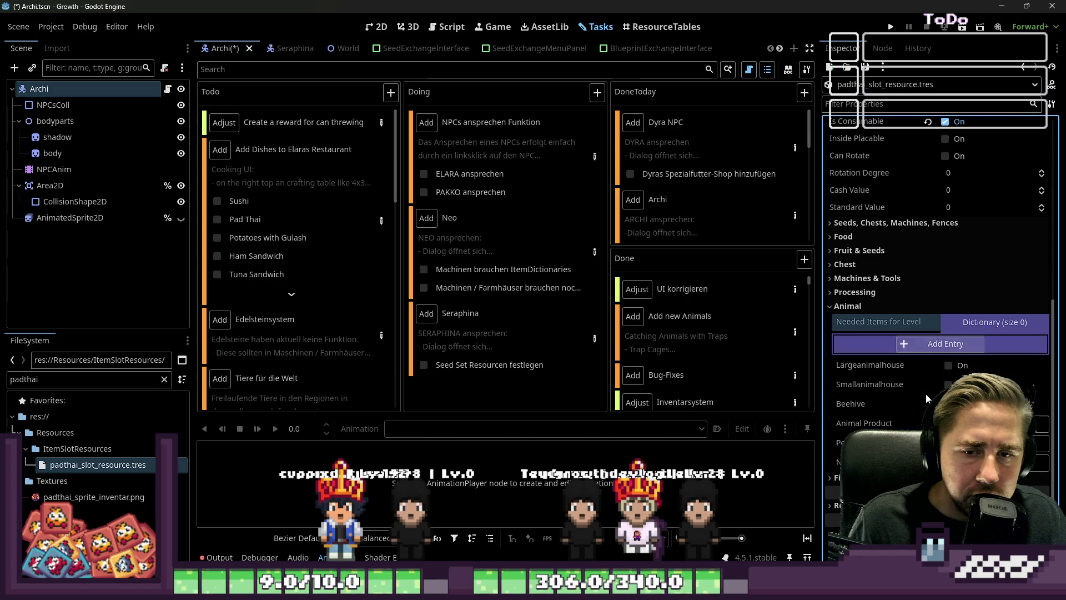
Step: Add six Needed Items for Level entries with Object as the value type
left_click(939, 346)
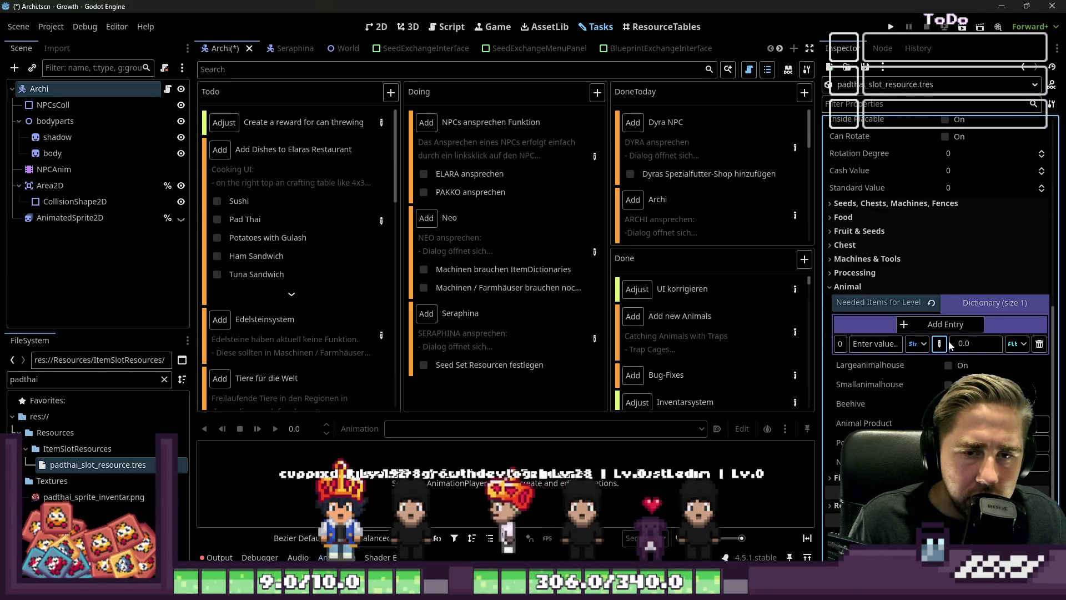
left_click(1021, 346)
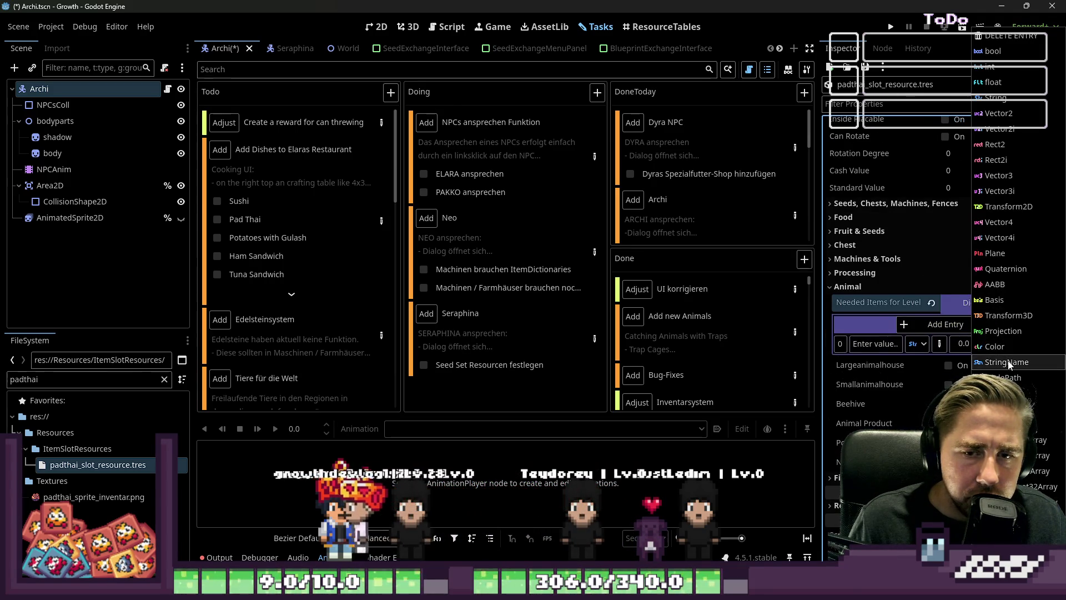
left_click(1000, 409)
left_click(923, 325)
left_click(922, 325)
left_click(922, 325)
left_click(929, 328)
left_click(928, 328)
scroll(902, 280, "down", 3)
Step: Make the six entry keys editable and key the first entry as 1
left_click(947, 265)
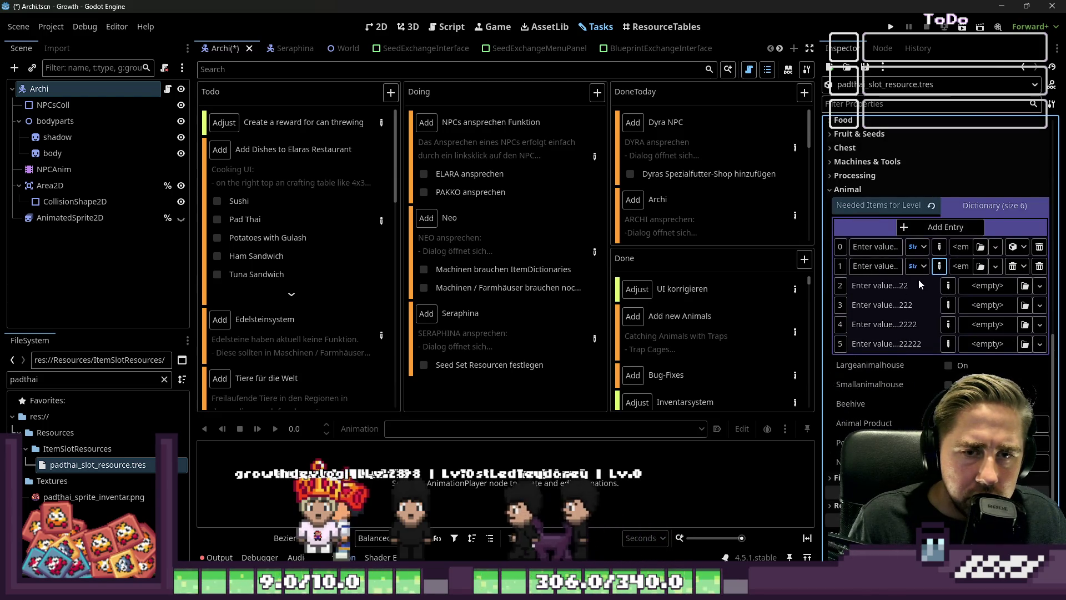
left_click(947, 285)
left_click(948, 304)
left_click(943, 343)
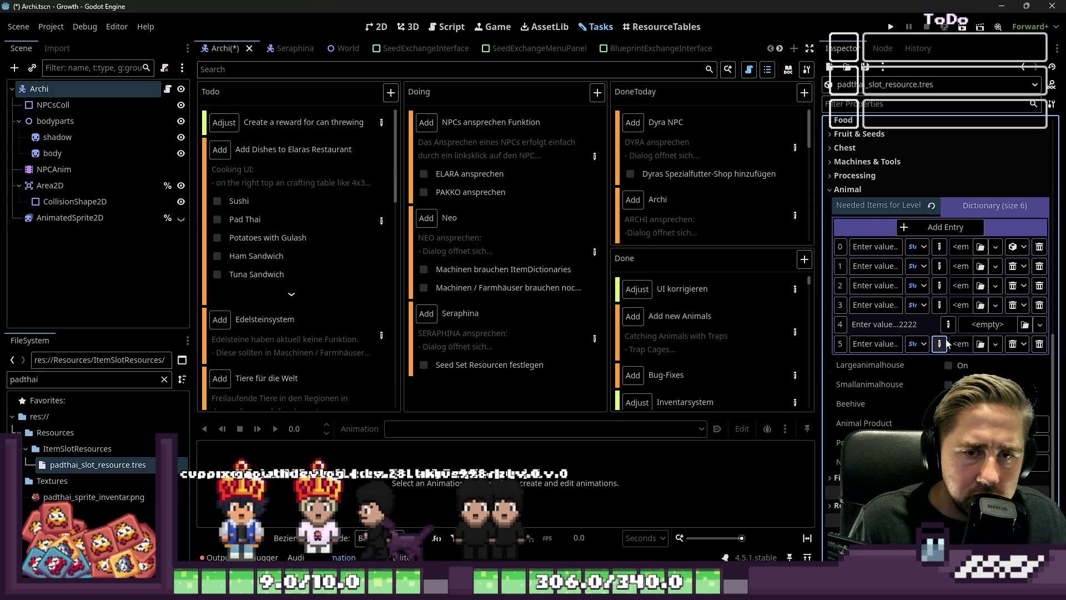
left_click(943, 325)
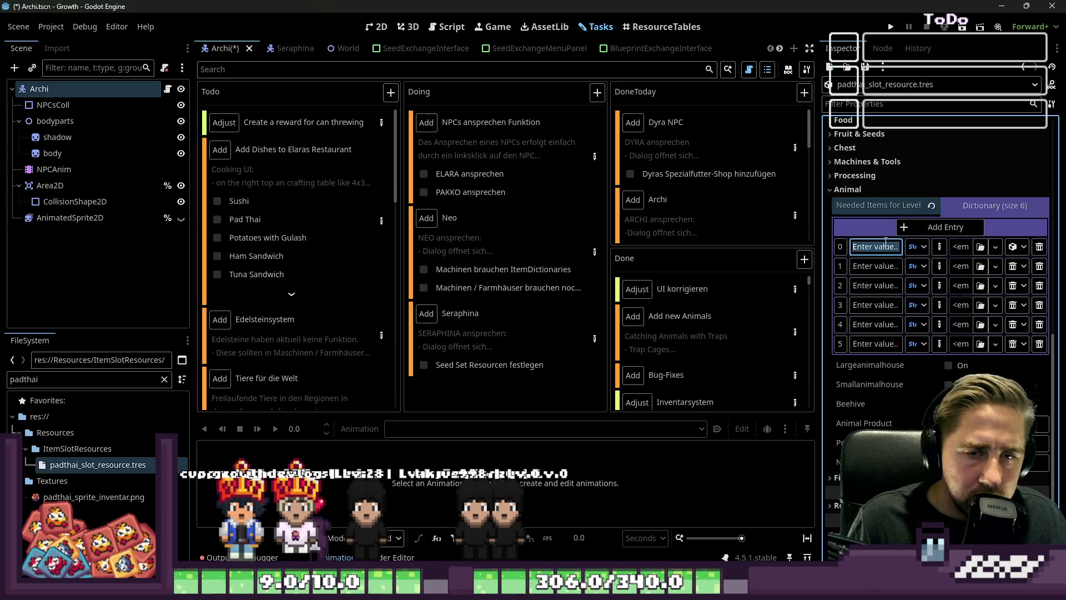
type("1")
left_click(879, 267)
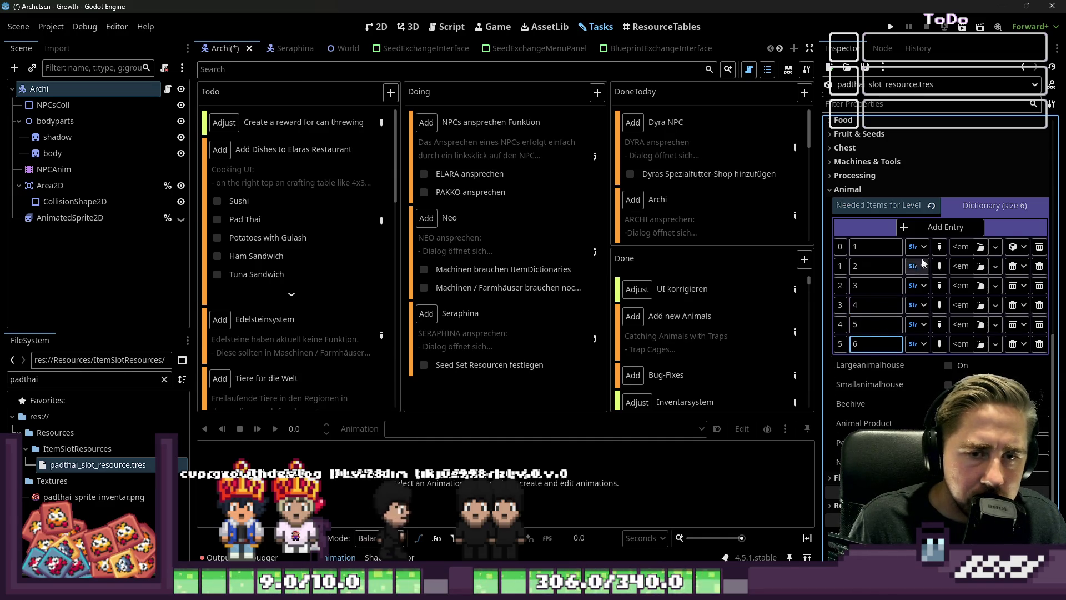
Step: Confirm keys 1 to 6 for all entries, undoing an accidental Largeanimalhouse toggle
left_click(939, 246)
left_click(939, 266)
left_click(938, 286)
left_click(938, 305)
left_click(941, 343)
left_click(948, 364)
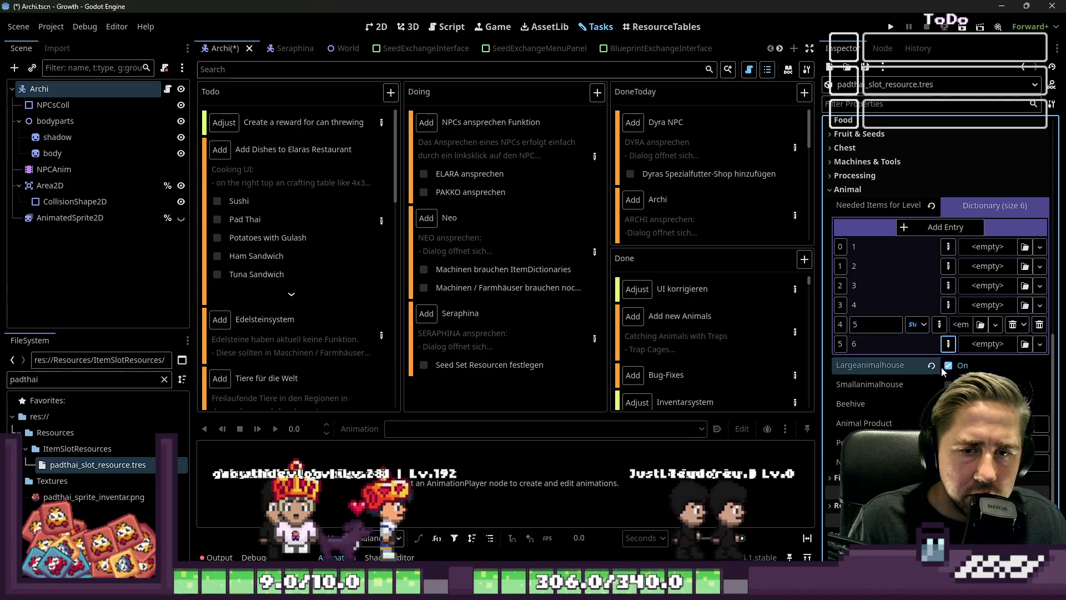
left_click(942, 366)
left_click(938, 325)
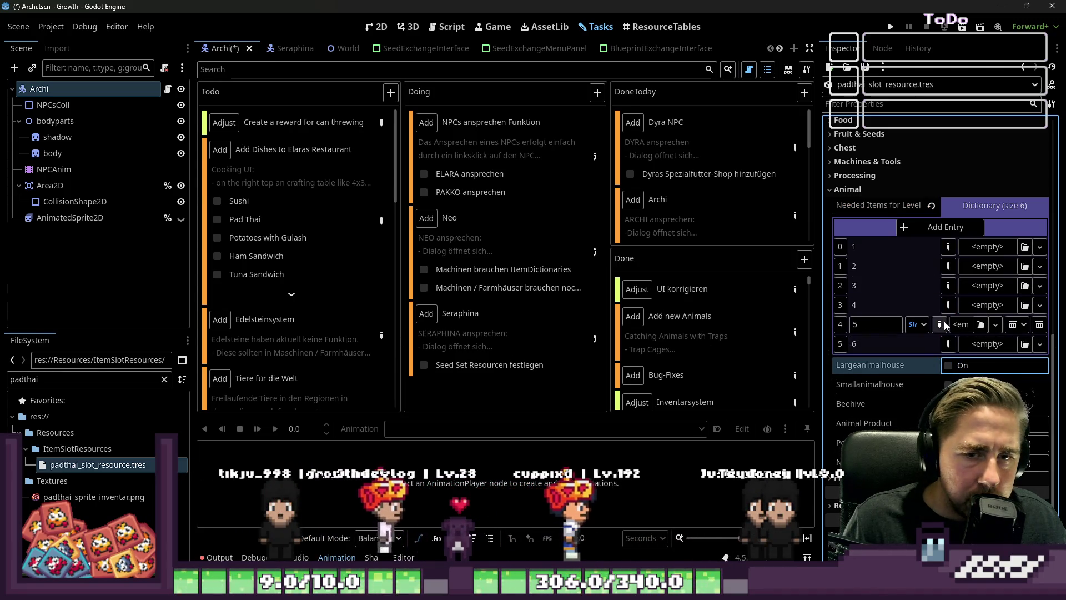
Step: Drag the ricenoodle and pork slot resources into Pad Thai entries 1 and 2
left_click(53, 380)
key("ctrl+a")
key("BackSpace")
type("rice")
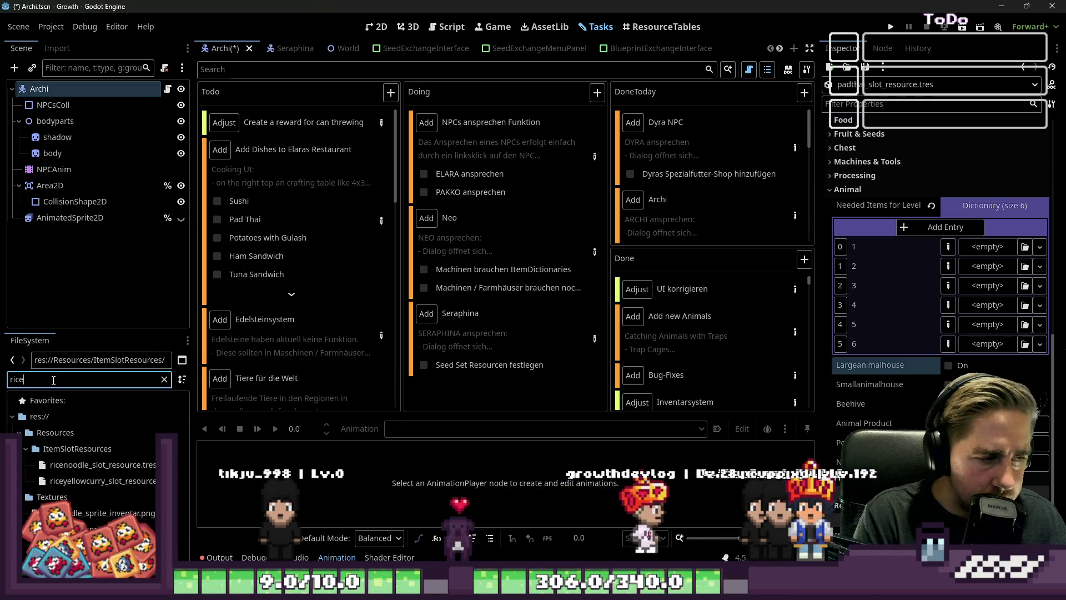
mouse_move(103, 465)
left_mouse_down()
mouse_move(736, 359)
mouse_move(986, 239)
left_mouse_up()
double_click(84, 379)
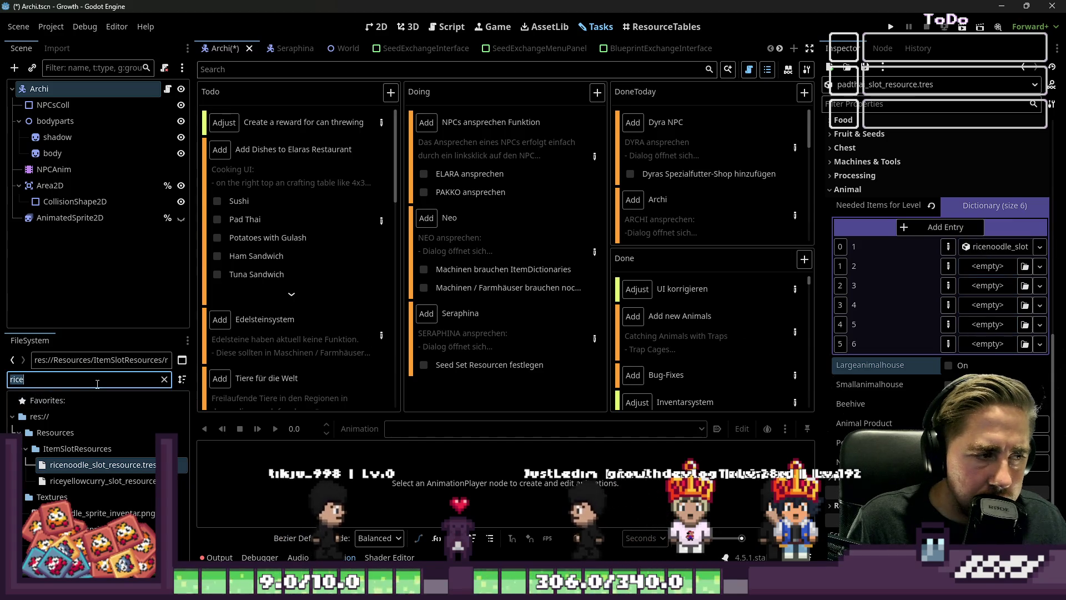
type("o")
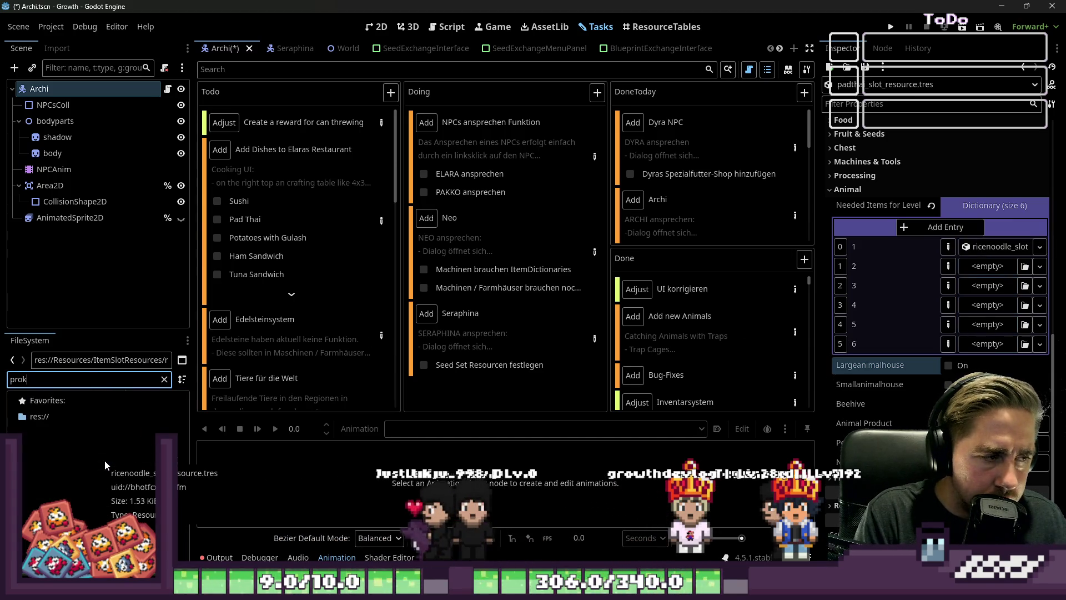
key("BackSpace")
type("pork")
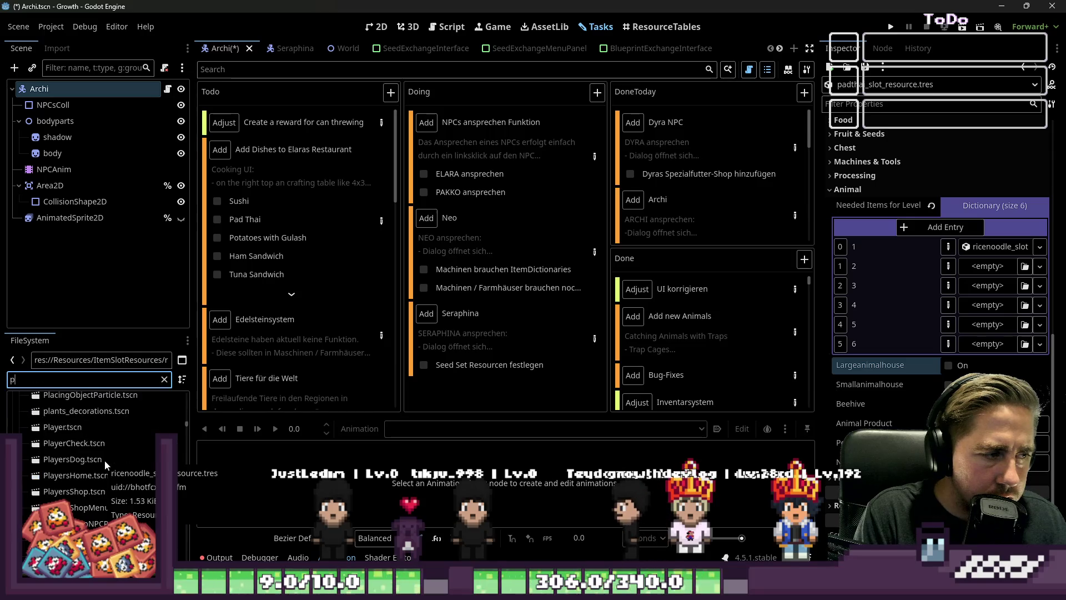
mouse_move(75, 456)
left_mouse_down()
mouse_move(444, 360)
mouse_move(838, 316)
mouse_move(987, 266)
left_mouse_up()
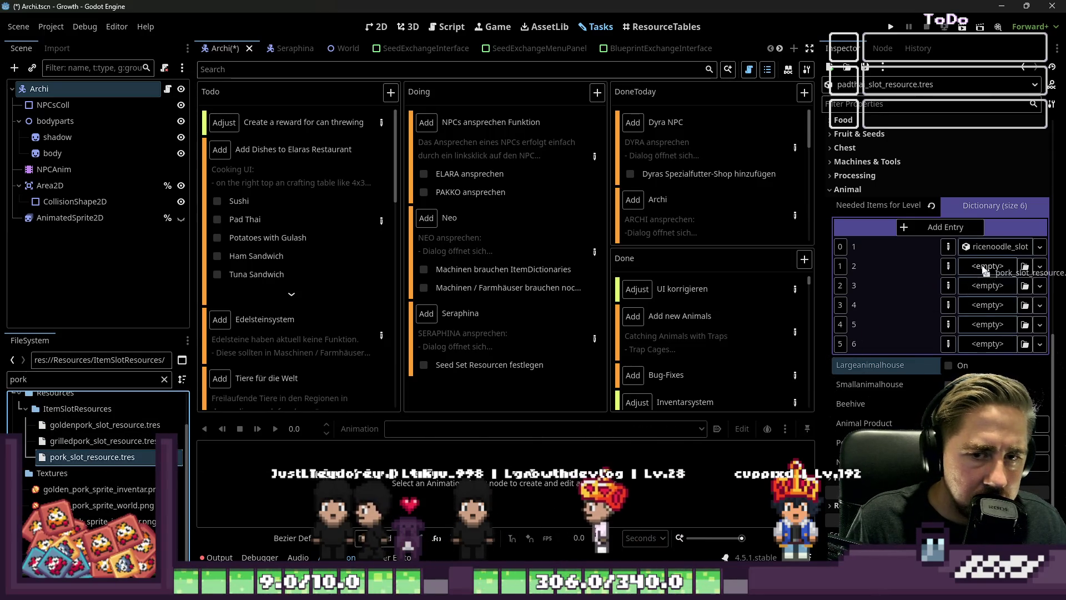
Step: Drag the rawbeef, rawchicken and cashewnut slot resources into entries 3, 4 and 5
double_click(127, 382)
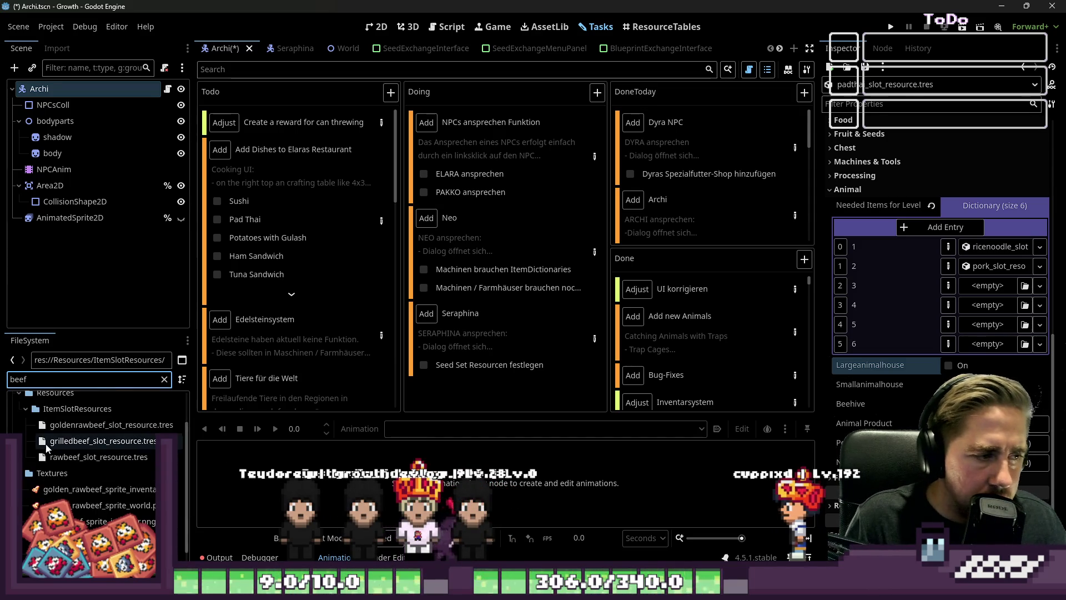
mouse_move(83, 457)
left_mouse_down()
mouse_move(500, 360)
mouse_move(987, 286)
left_mouse_up()
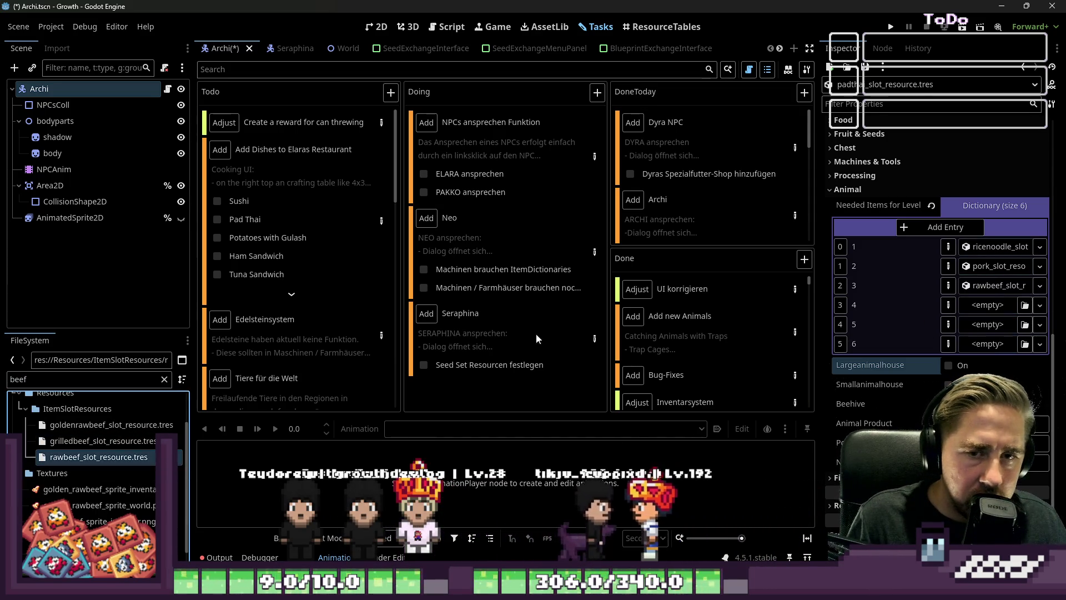
double_click(51, 378)
type("chicken")
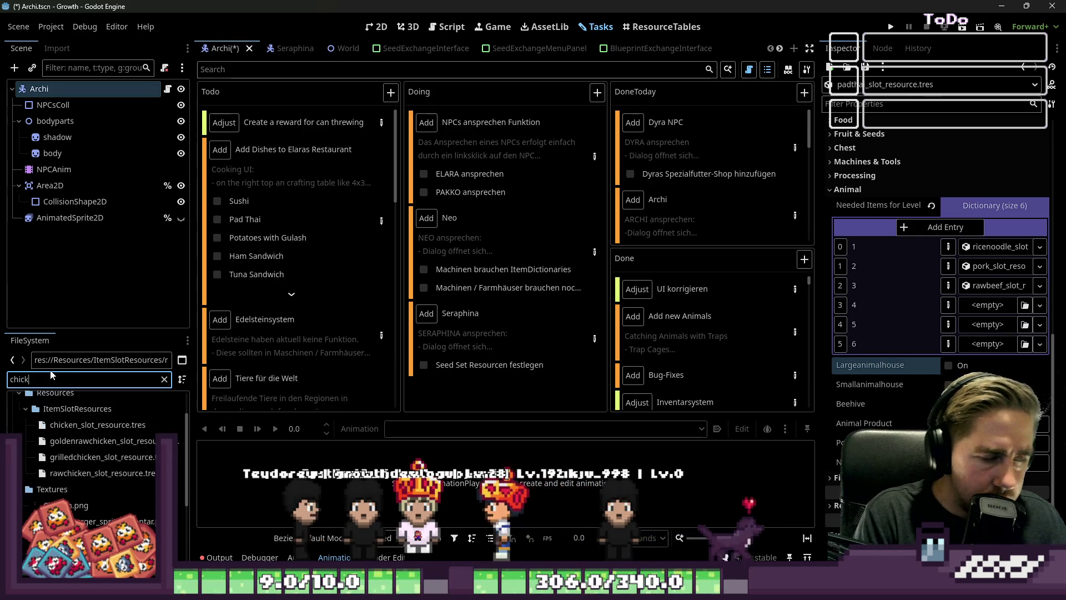
left_click_drag(73, 476, 983, 305)
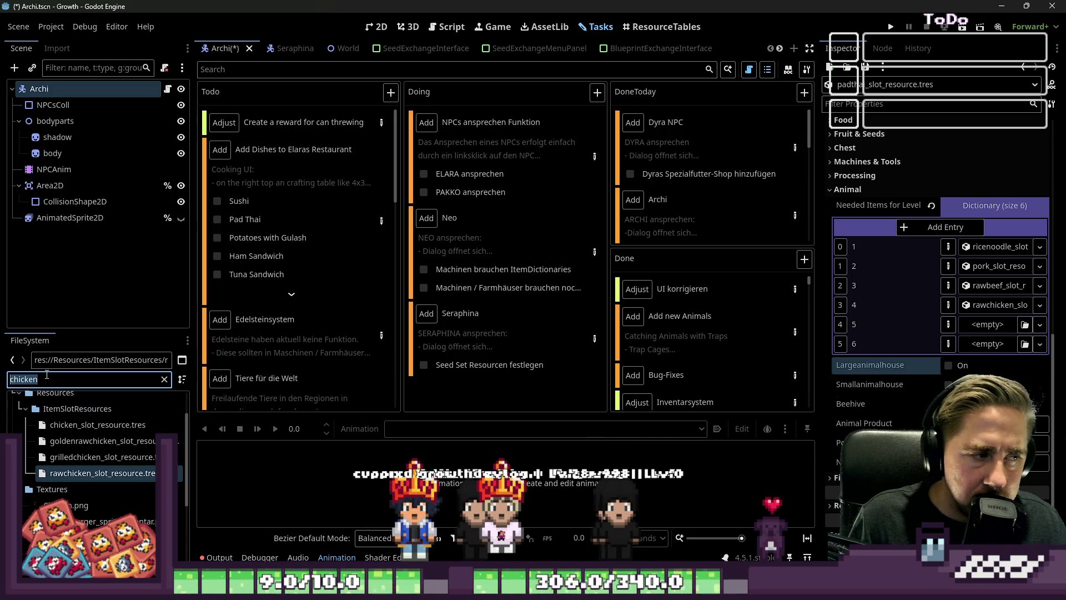
type("cashe")
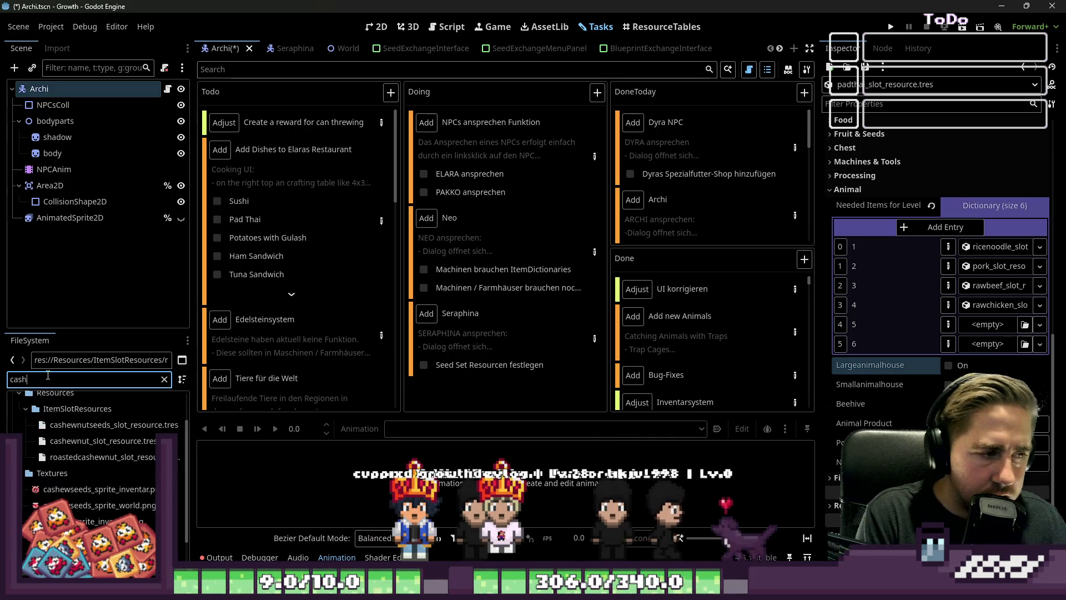
left_click_drag(88, 440, 597, 415)
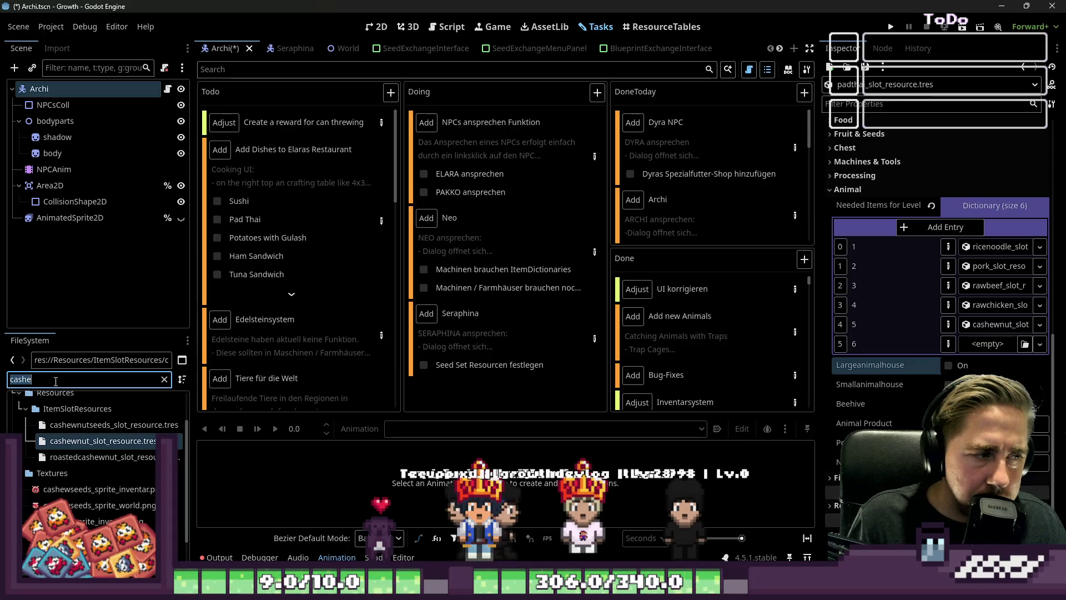
type("lemon")
scroll(351, 287, "down", 5)
scroll(352, 287, "down", 5)
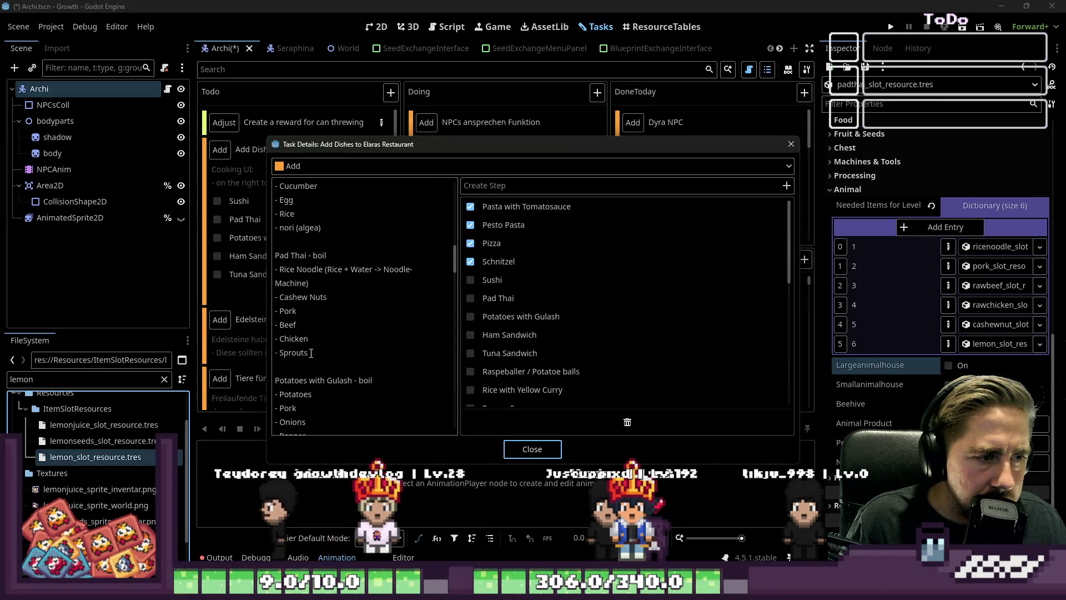
Step: Filter for sprout and drop sprout_slot_resource.tres into a new seventh dictionary entry
left_click(531, 449)
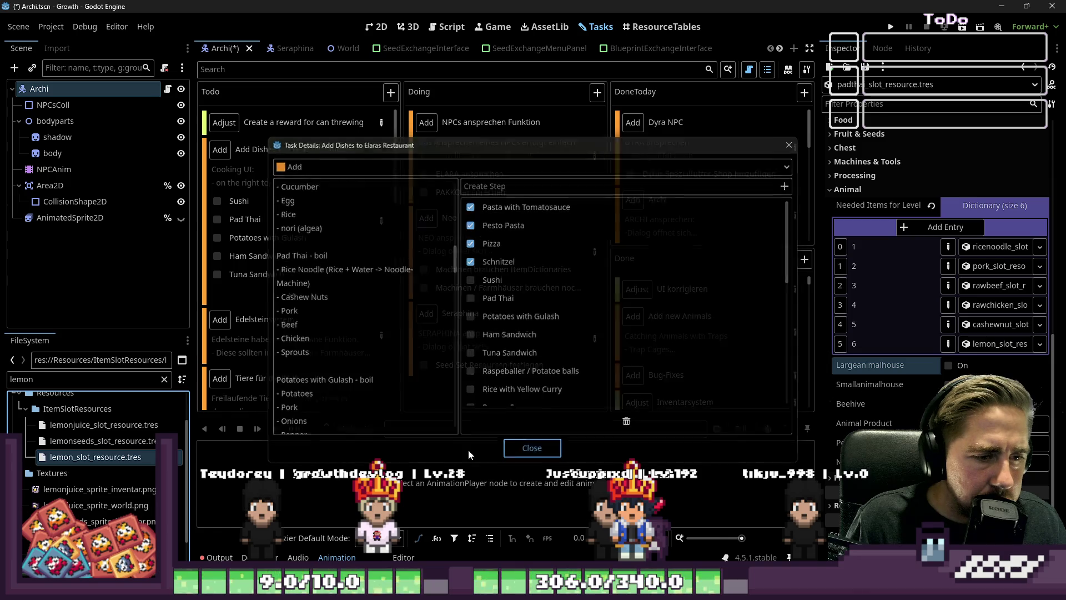
double_click(34, 379)
type("sprout")
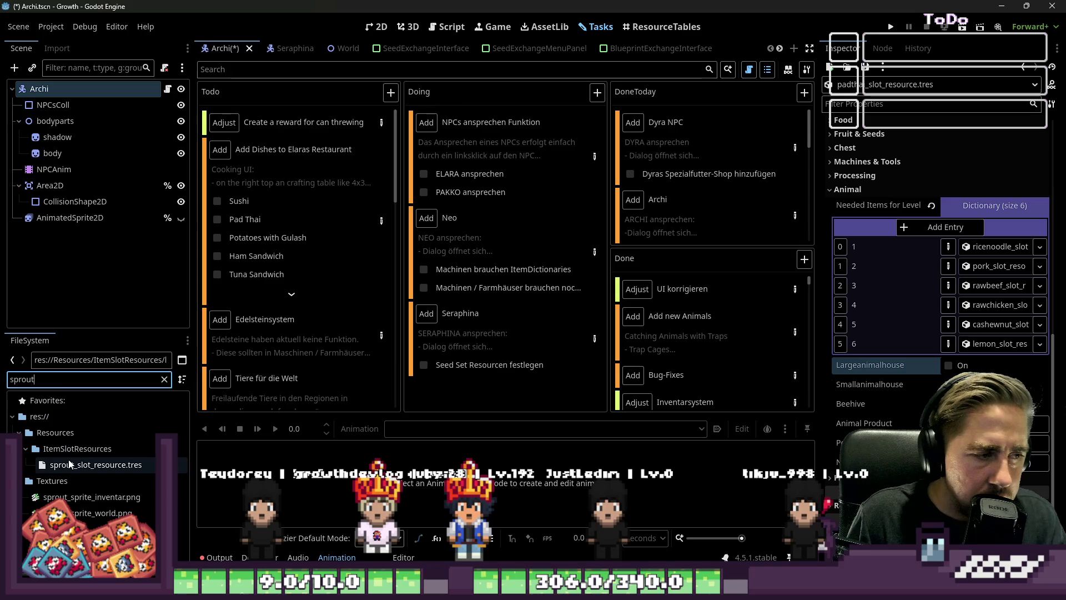
left_click_drag(94, 464, 423, 484)
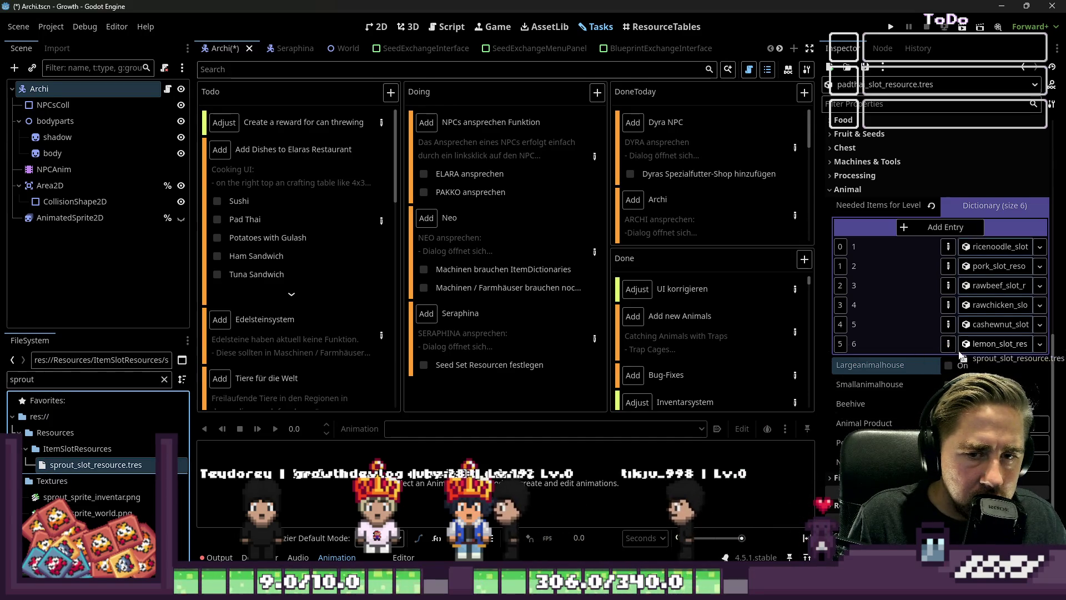
left_click(944, 228)
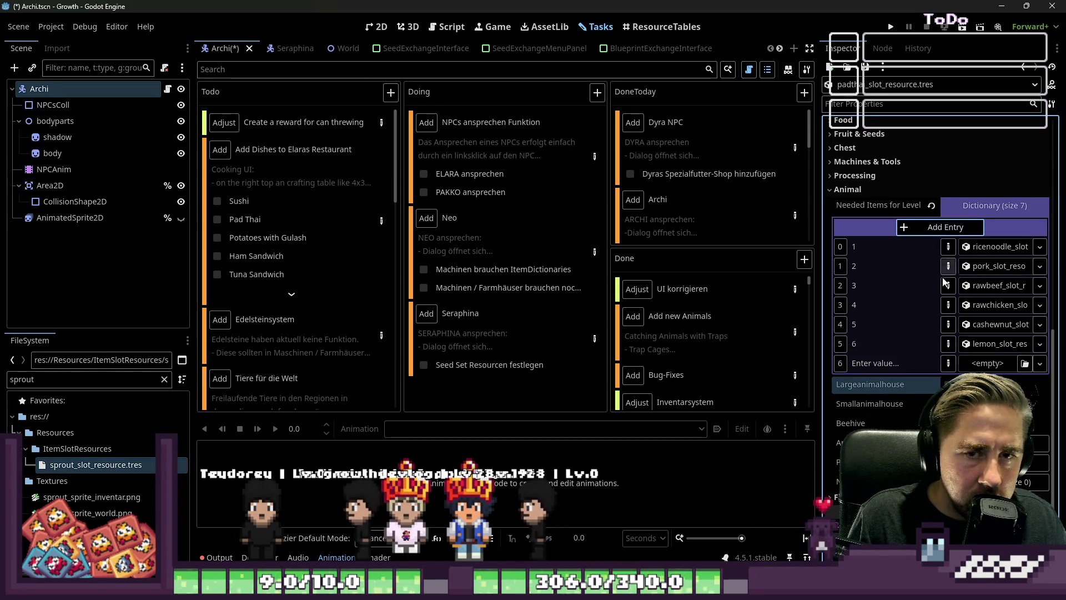
left_click_drag(68, 465, 893, 366)
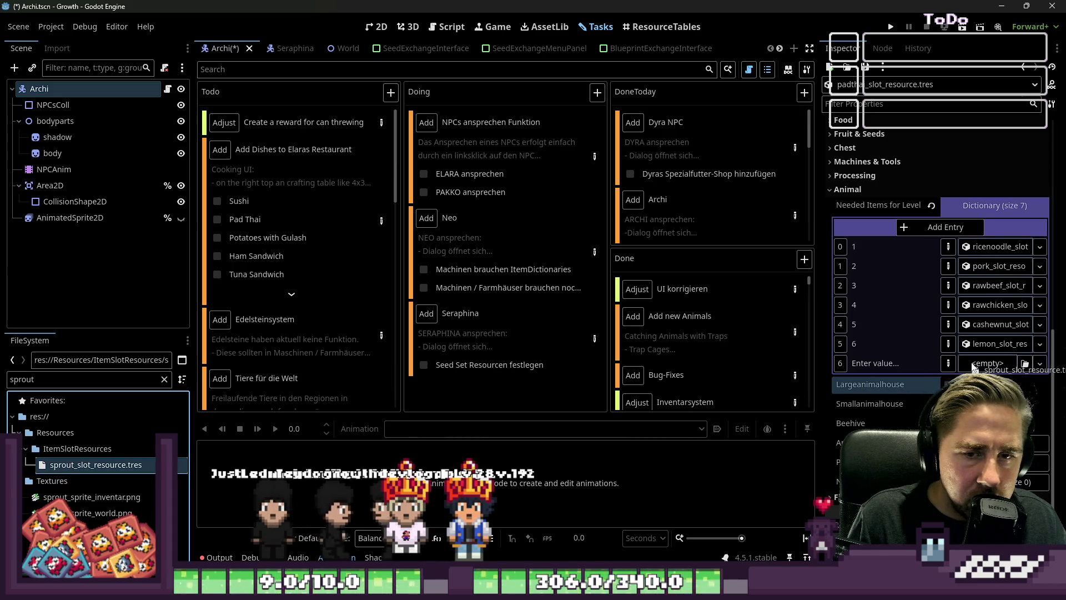
Step: Set the sprout entry's key to 7
left_click(894, 364)
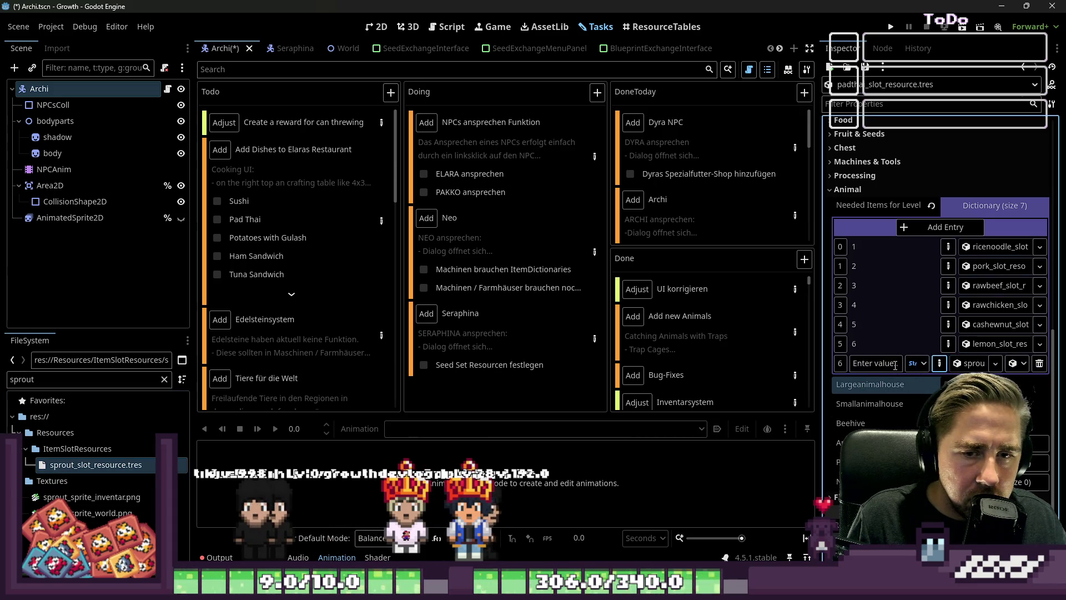
type("6")
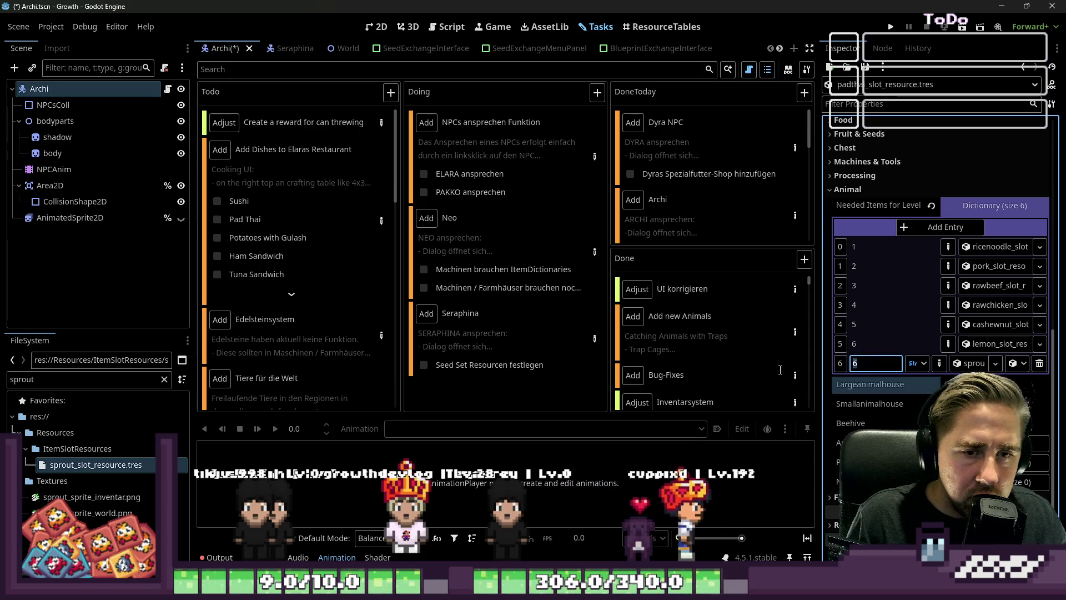
type("7")
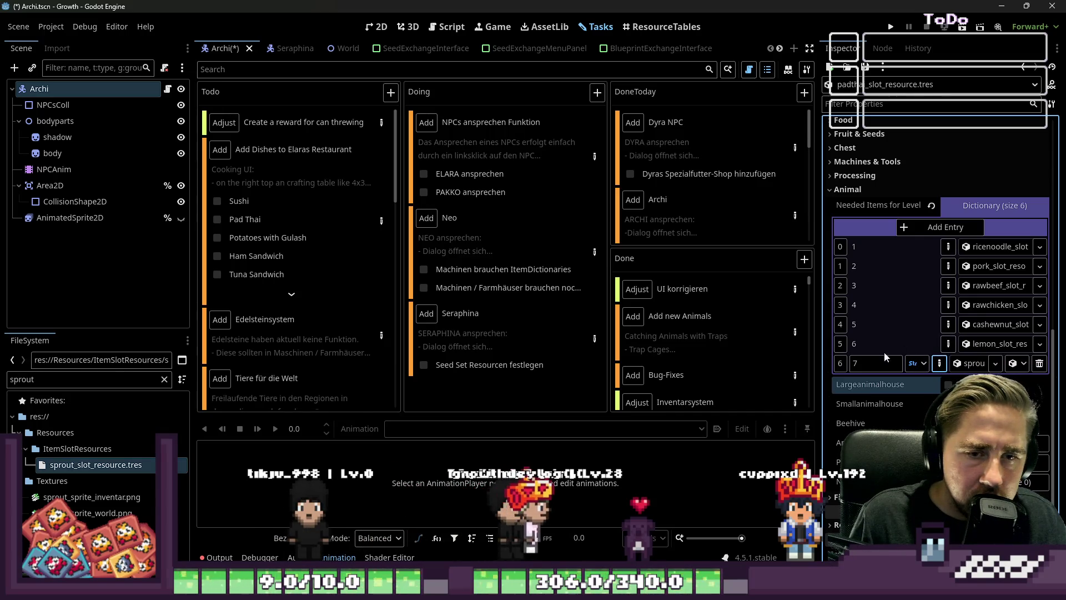
left_click(874, 362)
key("BackSpace")
type("6")
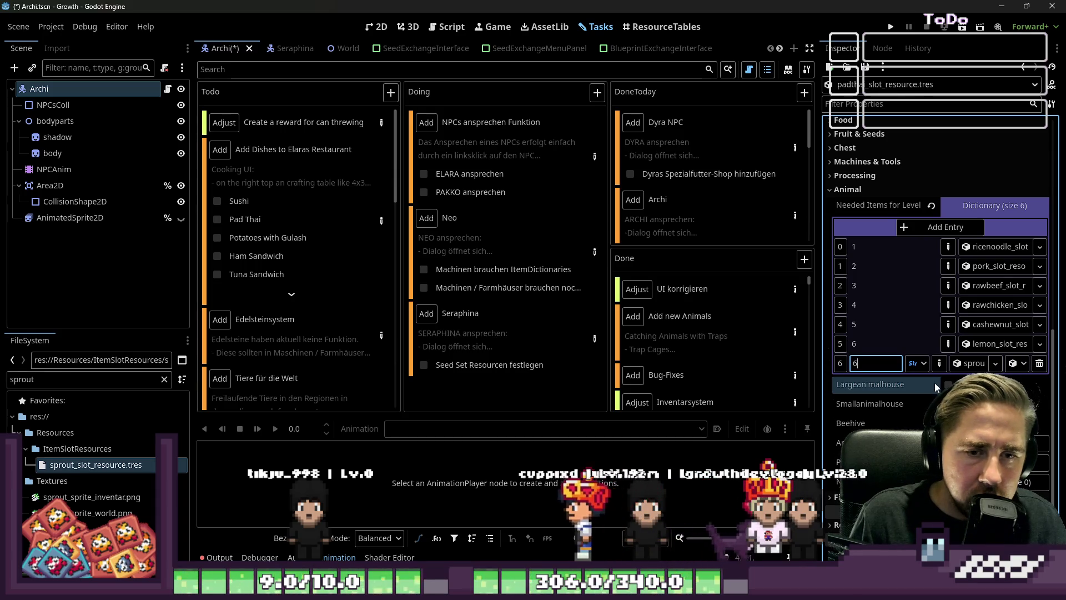
key("BackSpace")
type("8")
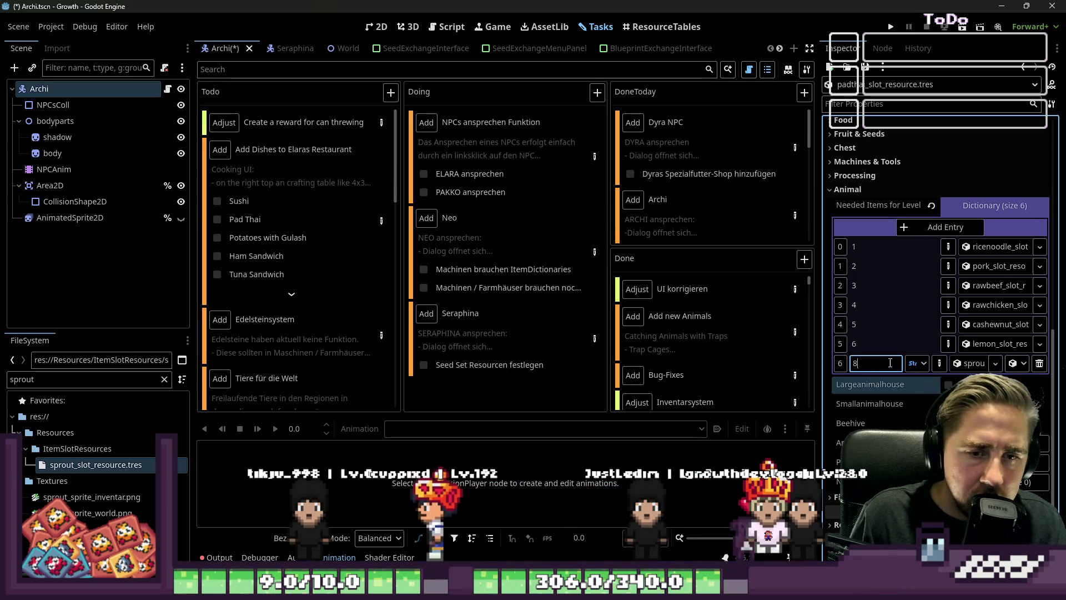
key("Tab")
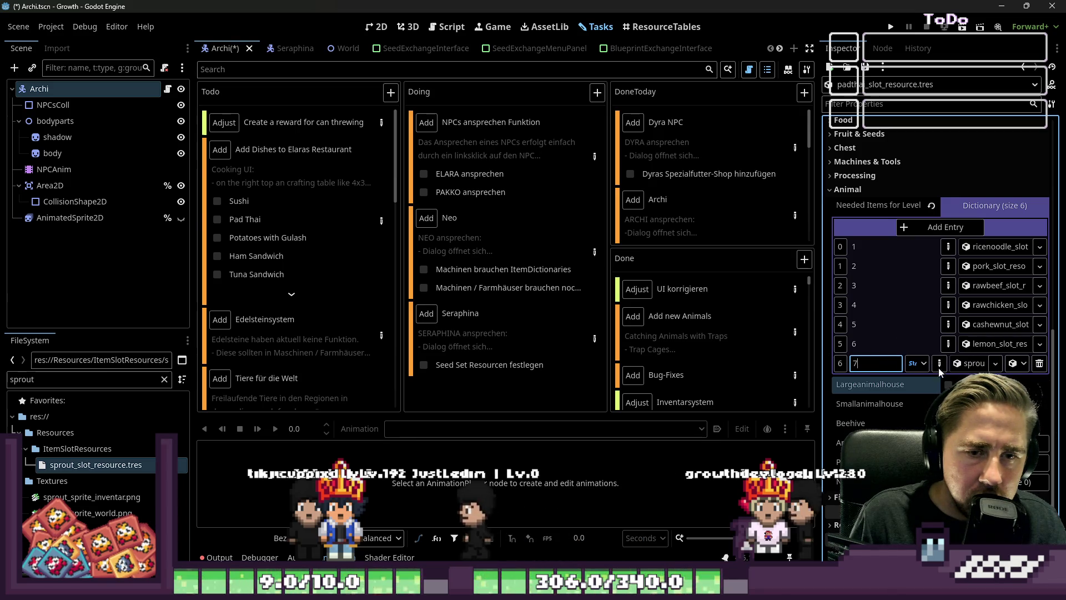
Step: Inspect the sprout slot resource, then collapse and reopen the Needed Items dictionary
left_click(972, 364)
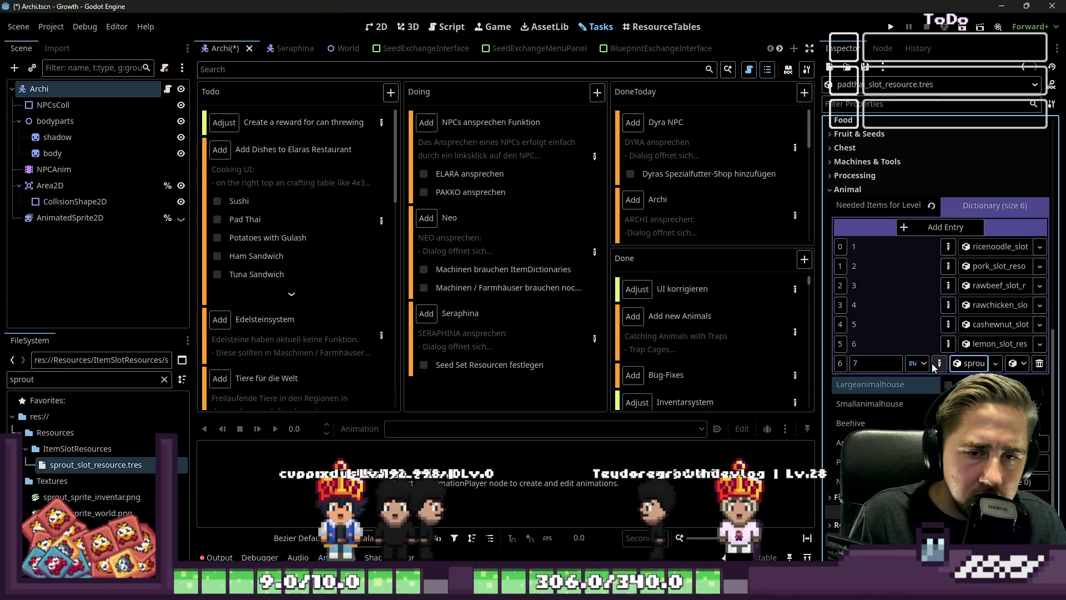
left_click(967, 207)
left_click(974, 347)
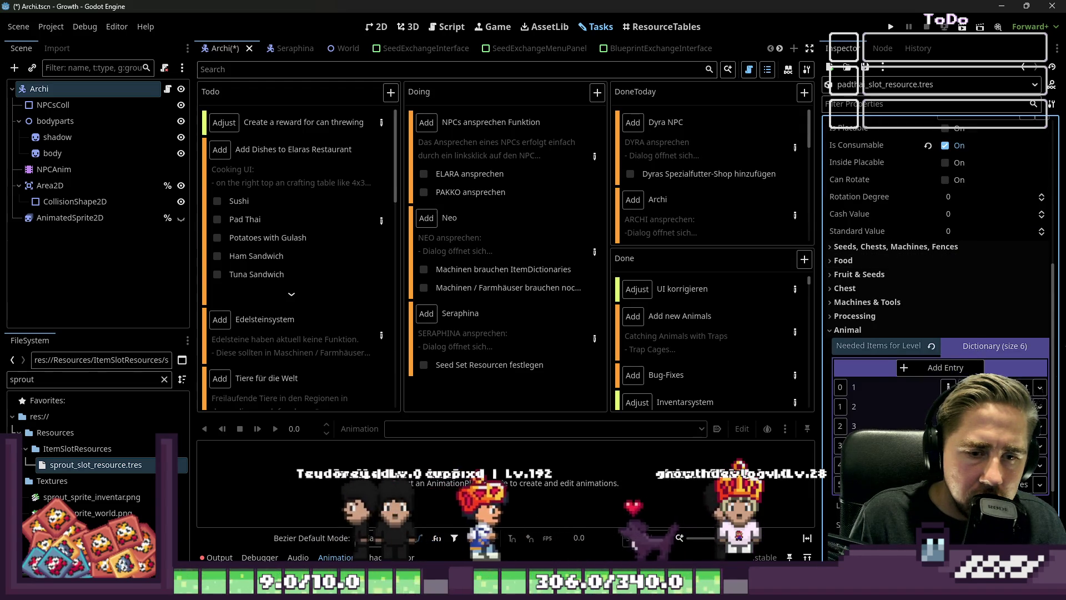
Step: Check the Pad Thai item on the Todo card and open the dishes Task Details
scroll(951, 361, "down", 5)
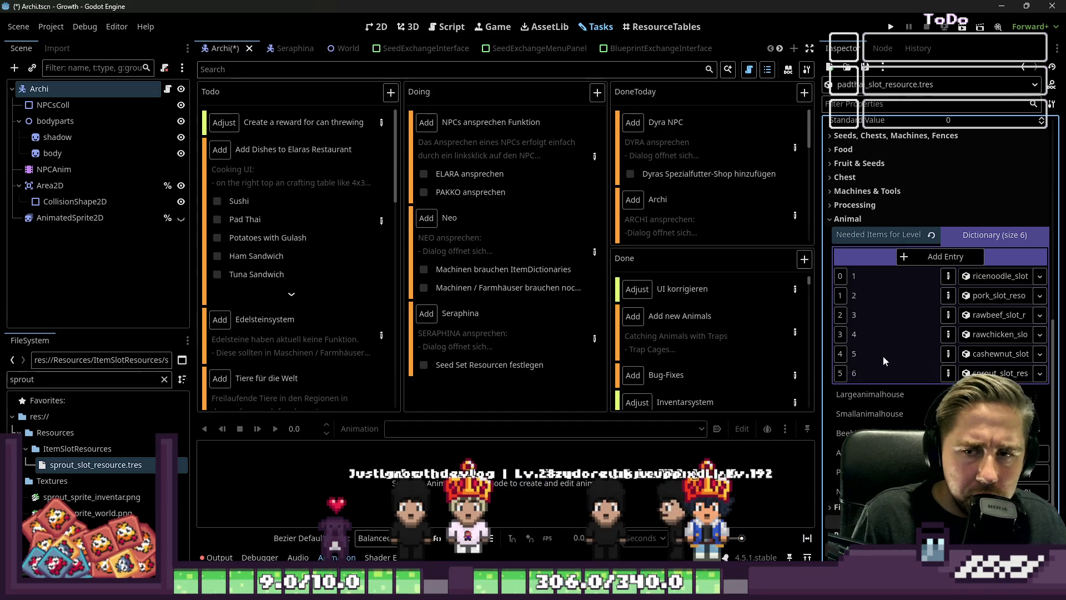
left_click(217, 219)
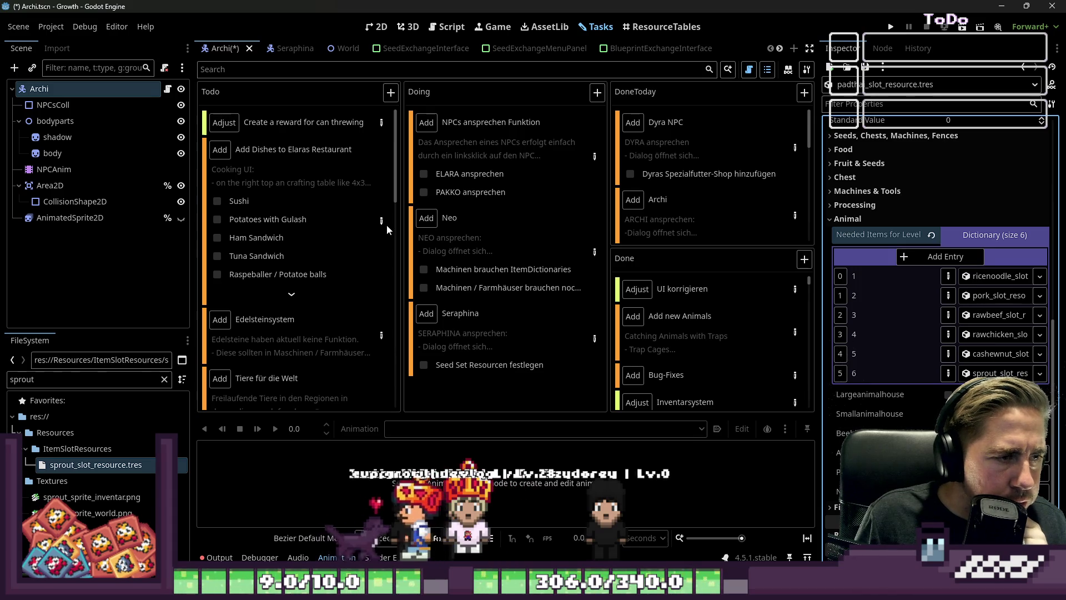
left_click(382, 221)
scroll(326, 248, "down", 10)
Step: Add a '- Beef' line after '- Pork' in the Potatoes with Gulash ingredients, then close the task details
scroll(330, 265, "down", 15)
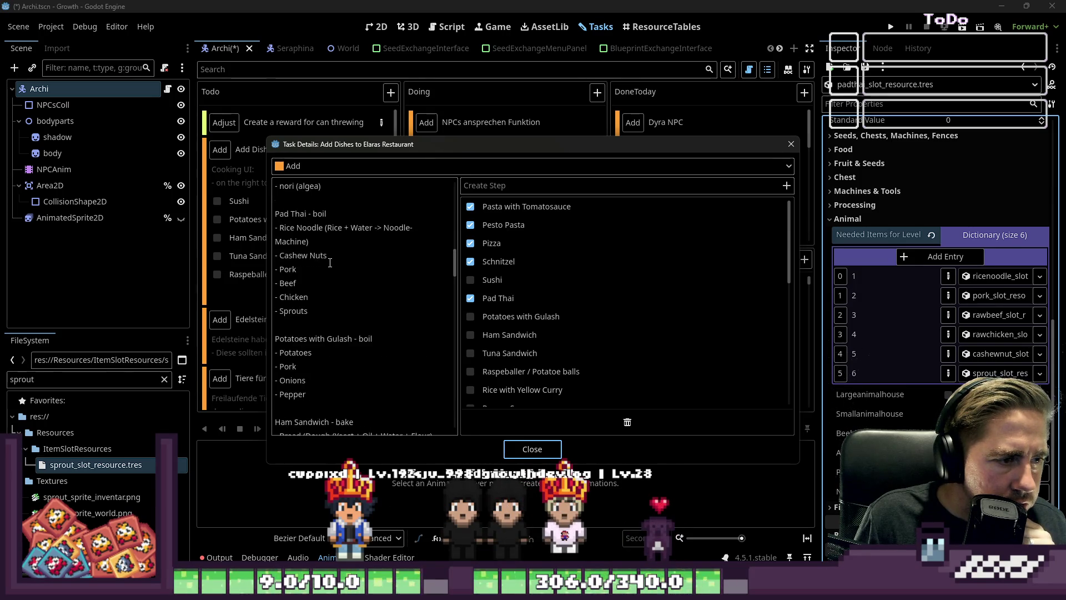
scroll(331, 262, "down", 2)
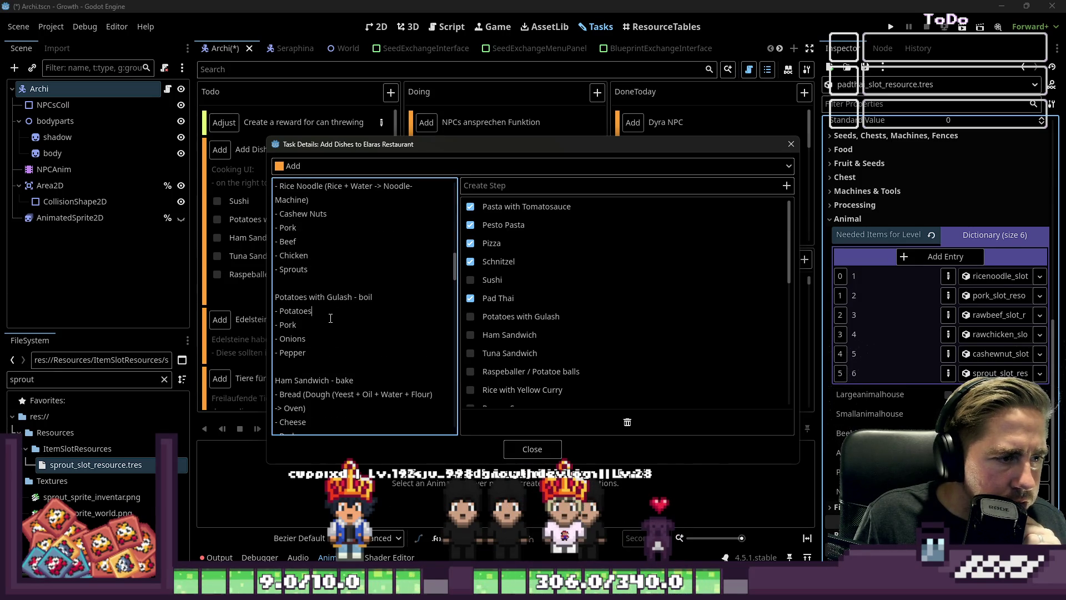
key("Return")
type("- B")
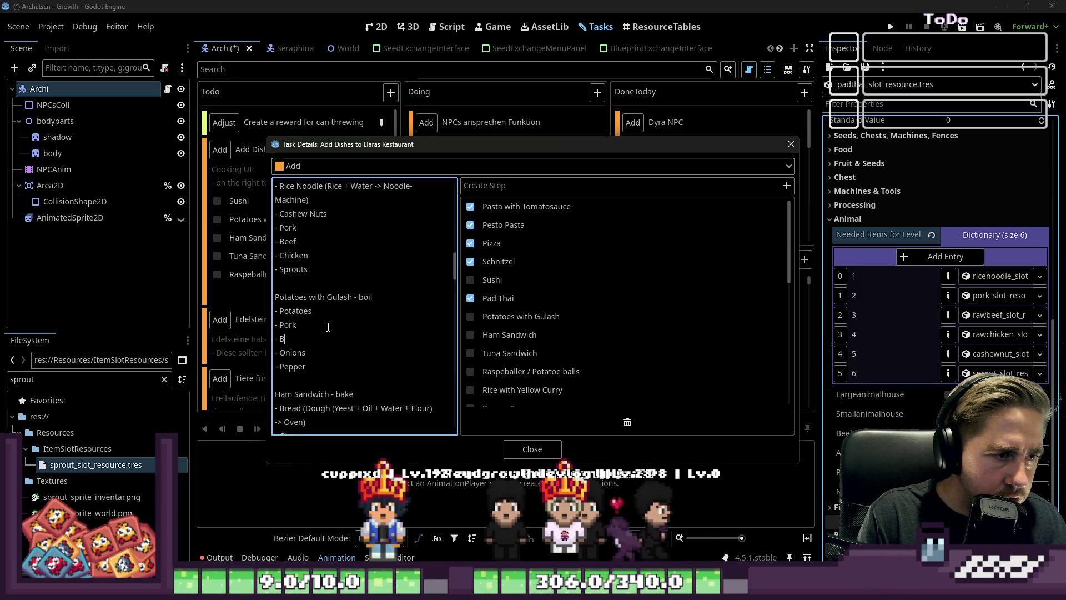
type("eef")
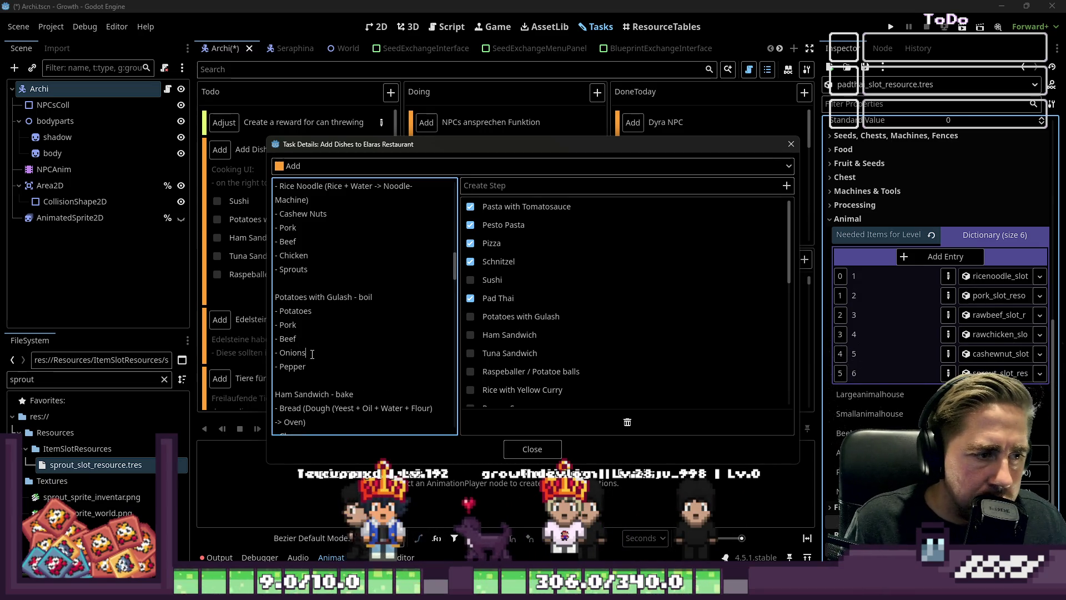
left_click(314, 324)
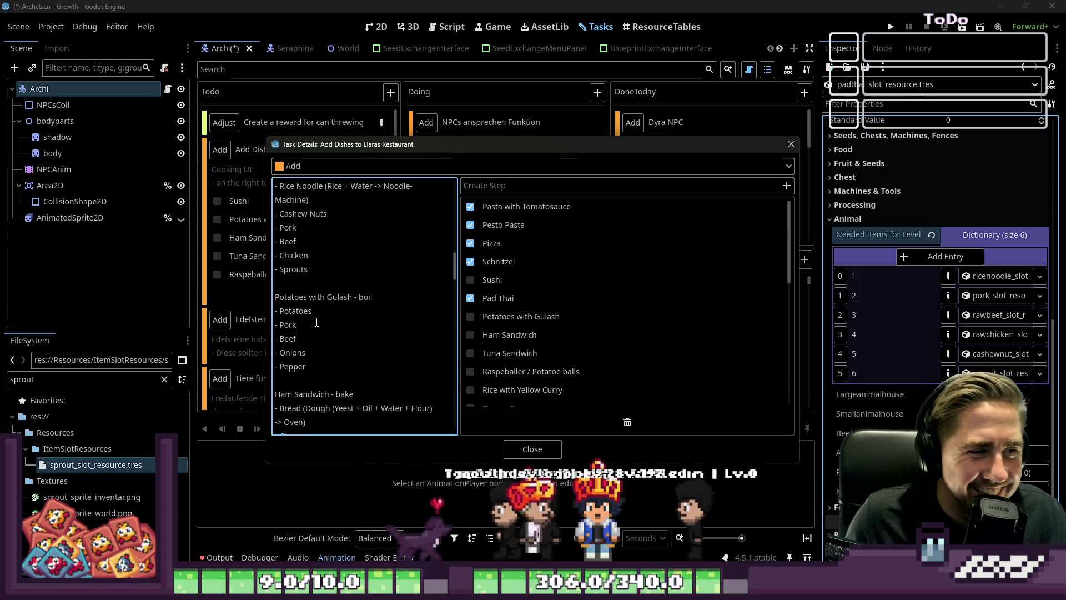
left_click(537, 451)
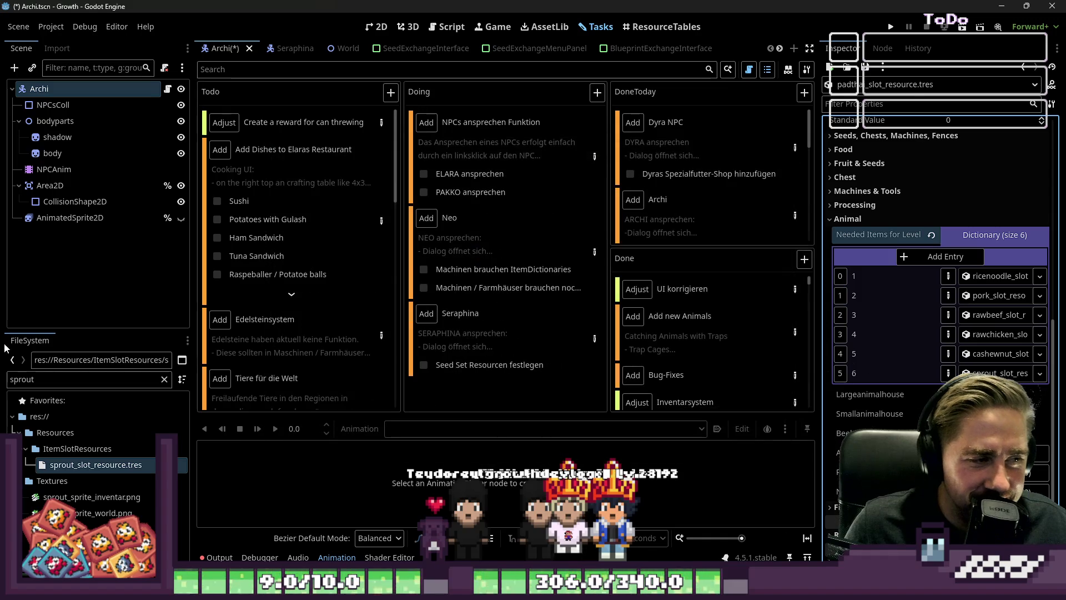
Step: Filter the FileSystem for 'potatoe' and open potatoesgulash_slot_resource.tres
left_click(994, 234)
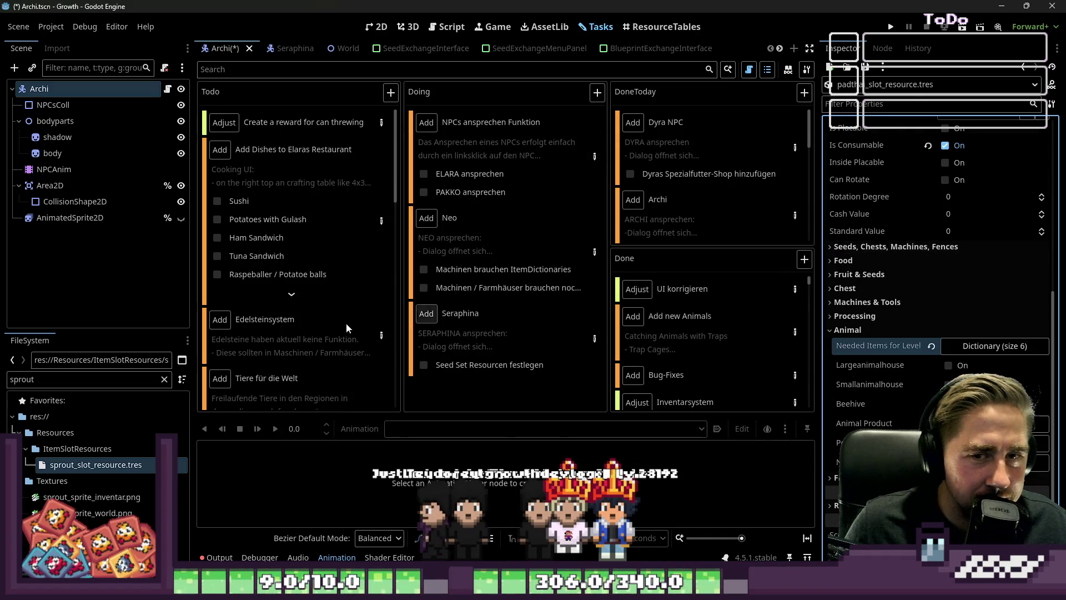
double_click(58, 379)
key("BackSpace")
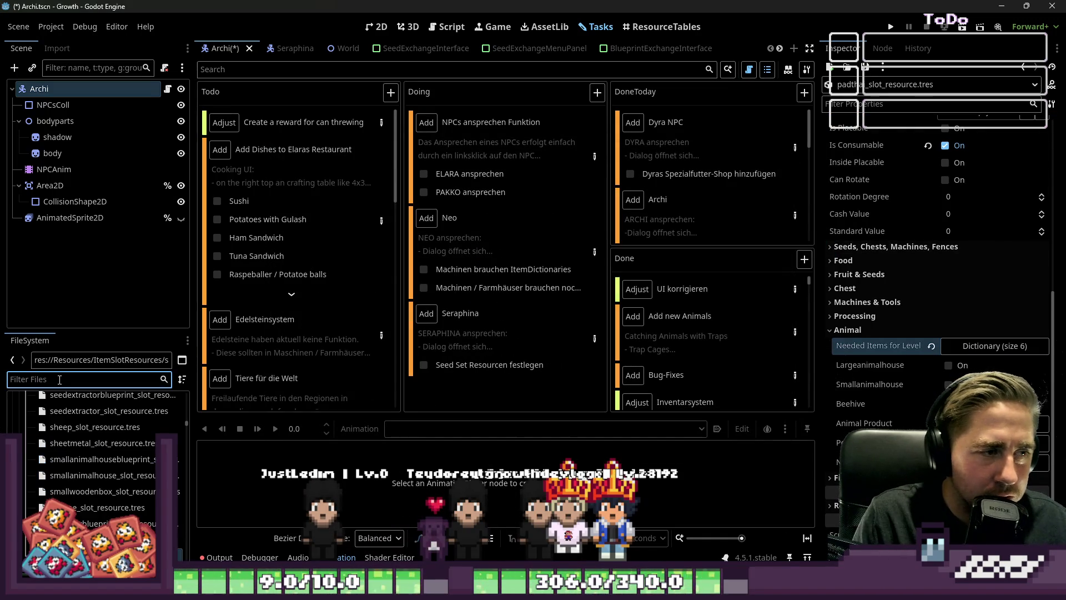
type("pot")
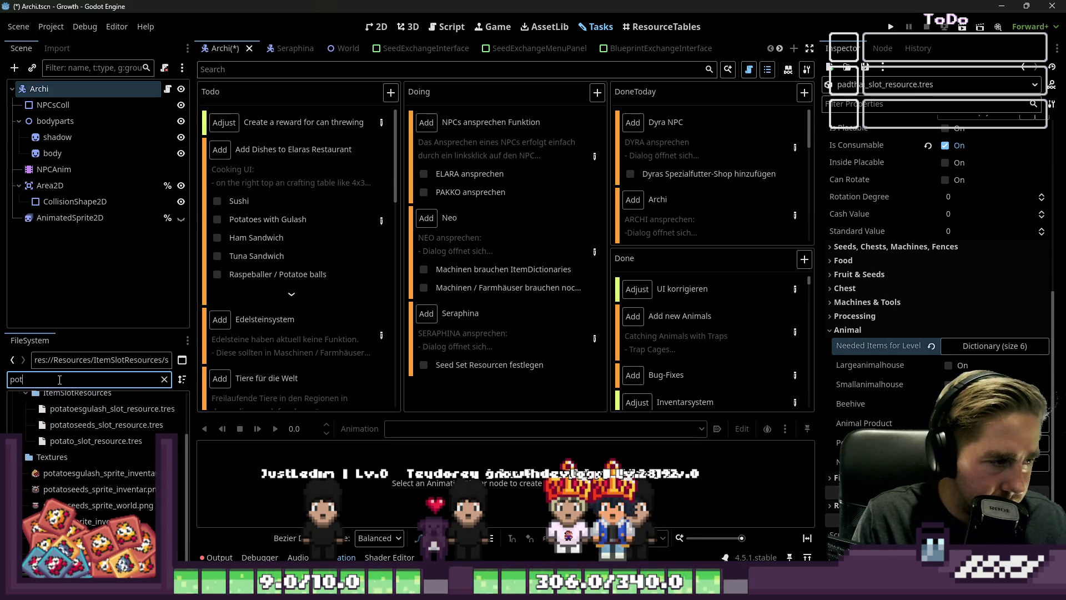
type("atoe")
left_click(76, 479)
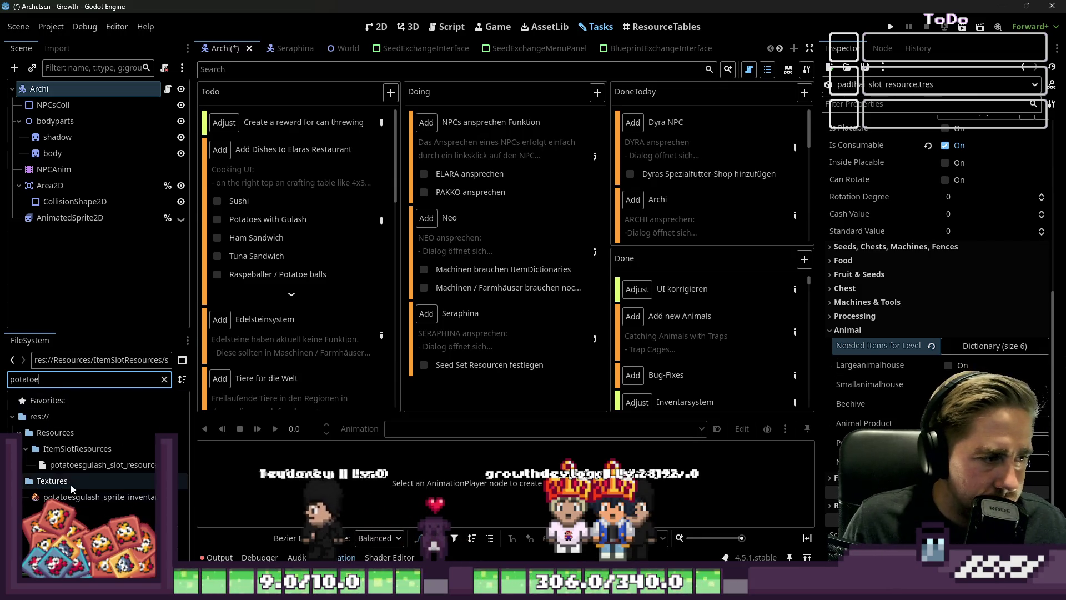
left_click(102, 464)
Step: Expand the Animal group and add a first entry to the Needed Items for Level dictionary
scroll(1005, 277, "up", 3)
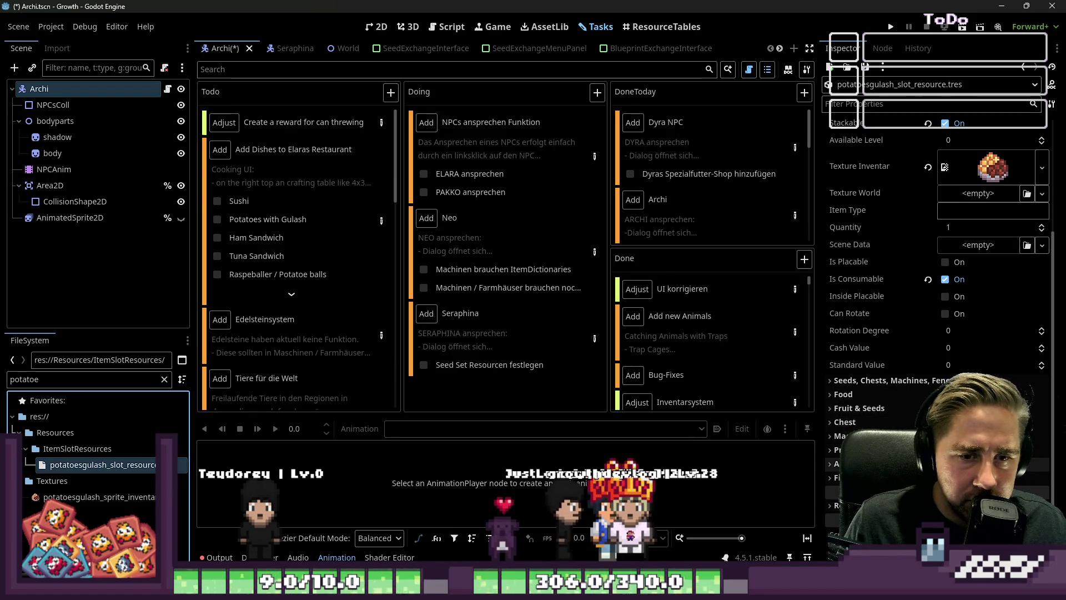
left_click(866, 464)
left_click(994, 479)
scroll(892, 404, "down", 3)
left_click(918, 345)
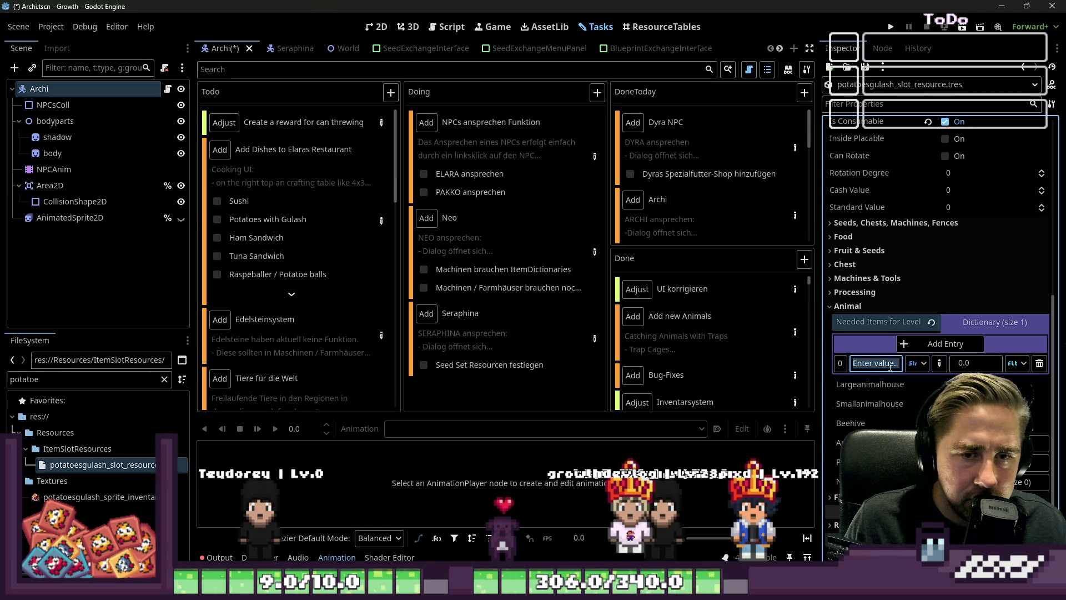
type("1")
Step: Make the entry's value type Object and add more entries to reach six
left_click(1011, 362)
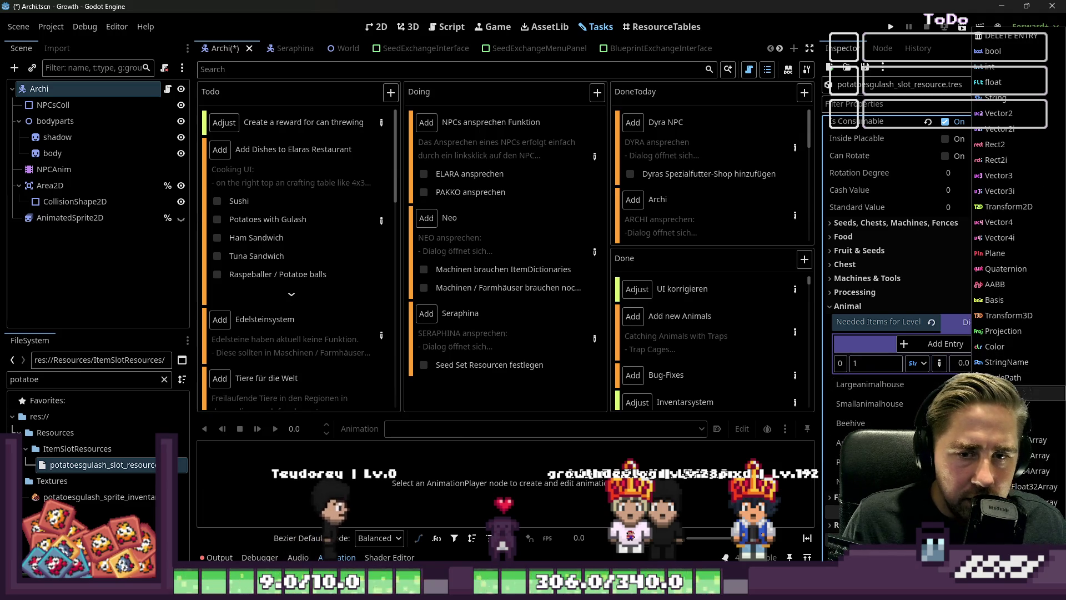
left_click(977, 311)
left_click(937, 345)
left_click(936, 344)
left_click(936, 344)
left_click(935, 344)
left_click(936, 345)
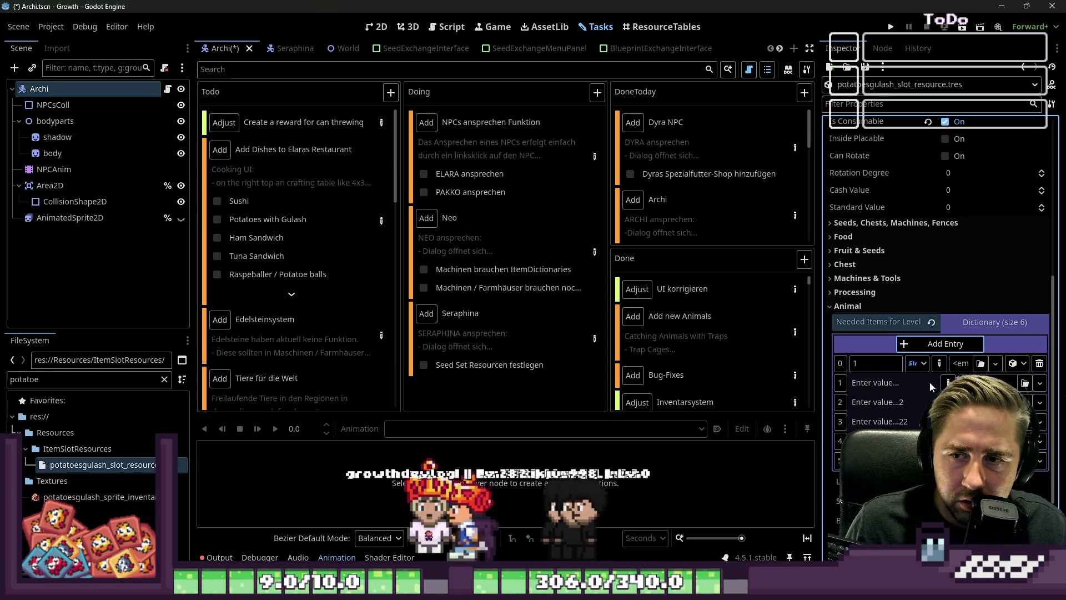
Step: Key the second entry 2 and continue entering keys for the following entries
left_click(948, 382)
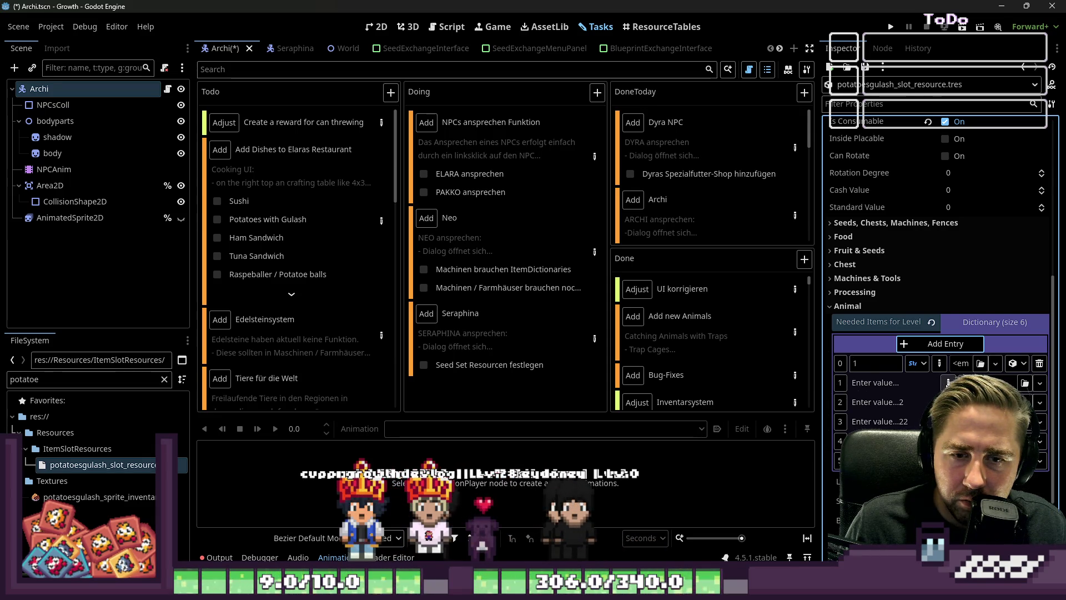
left_click(875, 382)
type("2")
left_click(889, 400)
left_click(889, 401)
type("3")
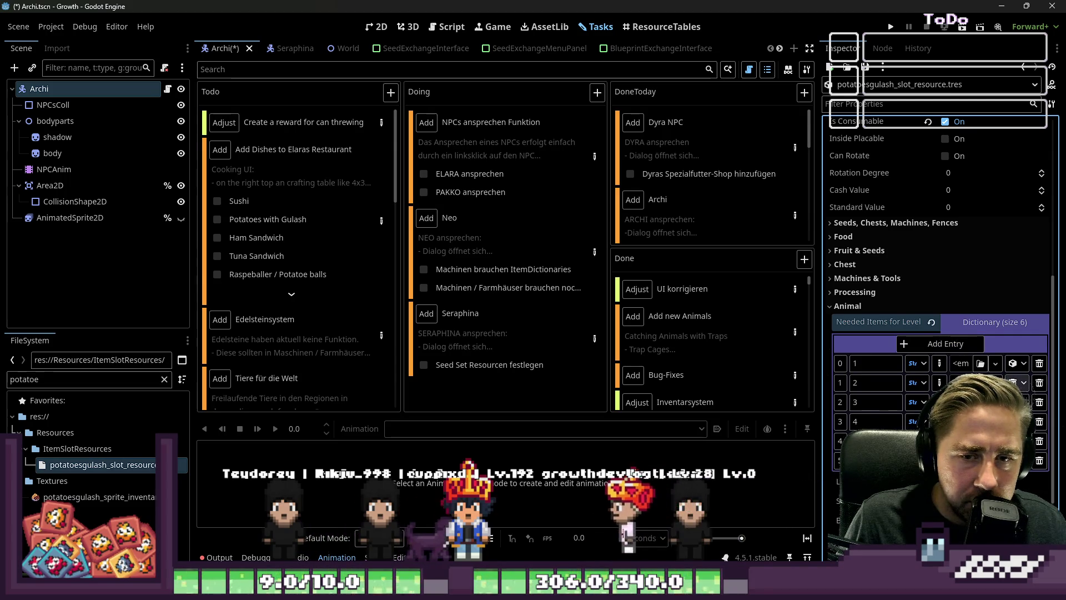
left_click(995, 383)
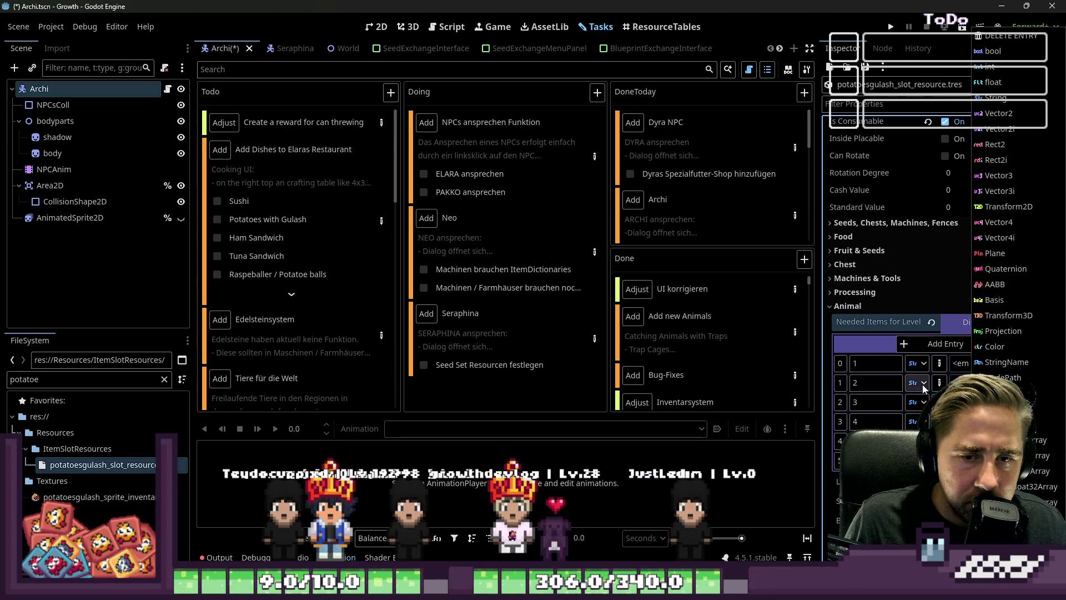
Step: Delete every extra dictionary entry so only key 1 remains, and widen the Inspector panel
left_click(913, 35)
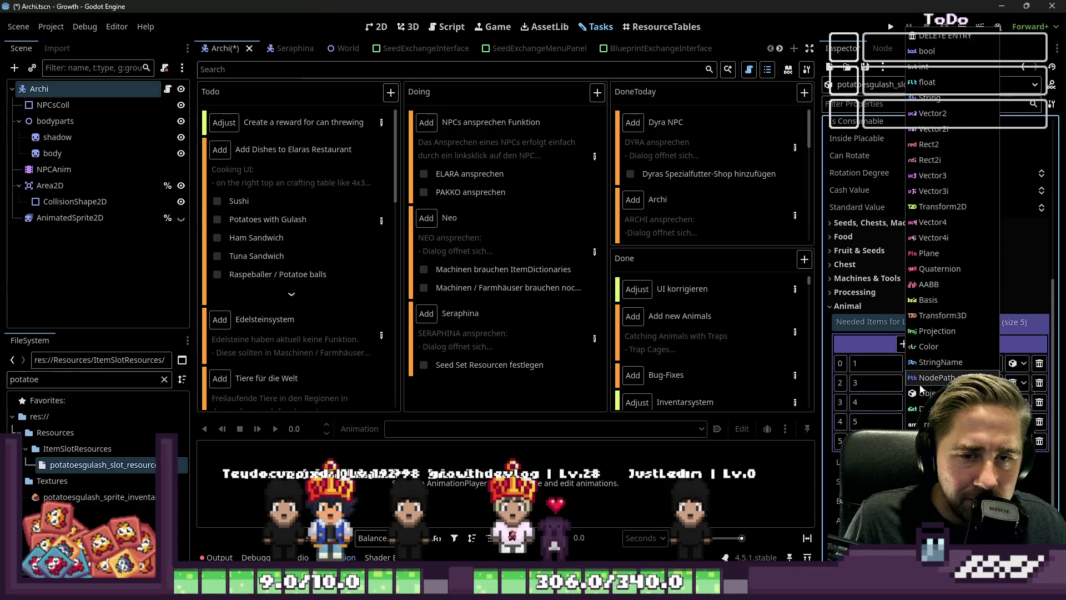
left_click(933, 36)
left_click(915, 383)
left_click(913, 35)
left_click(915, 383)
left_click(913, 35)
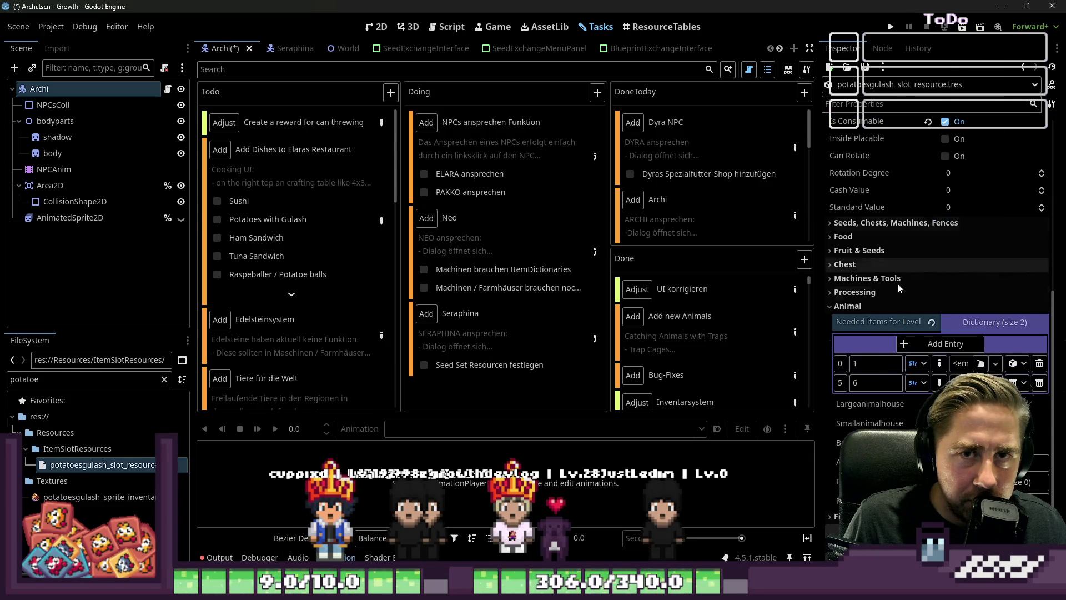
left_click(915, 383)
left_click(913, 35)
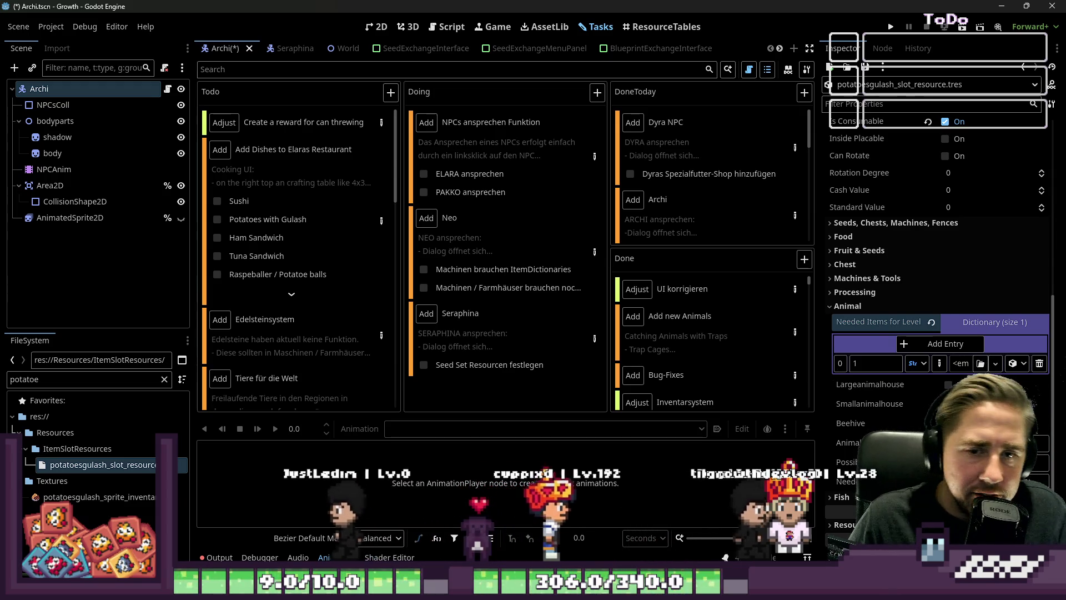
left_click_drag(816, 344, 715, 340)
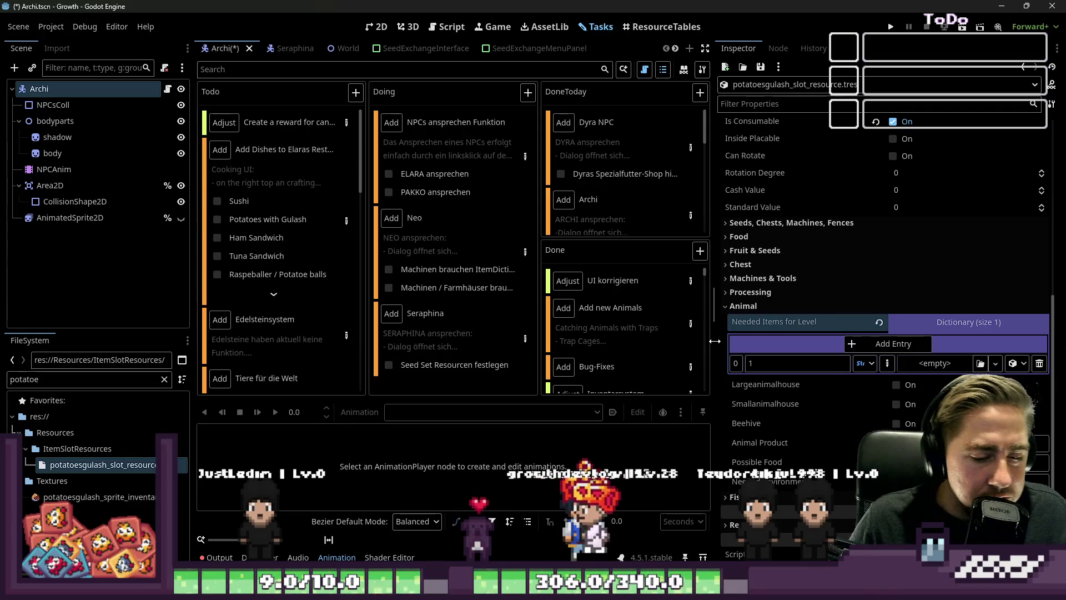
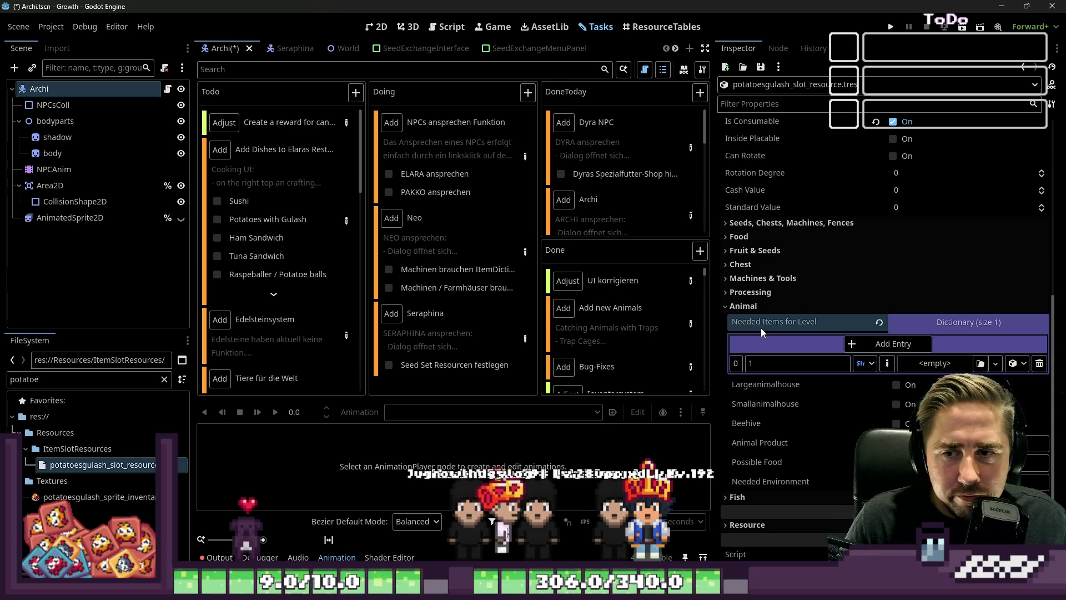
Step: Key the first Needed Items for Level entry as 1 and add four more entries
type("1")
left_click(981, 362)
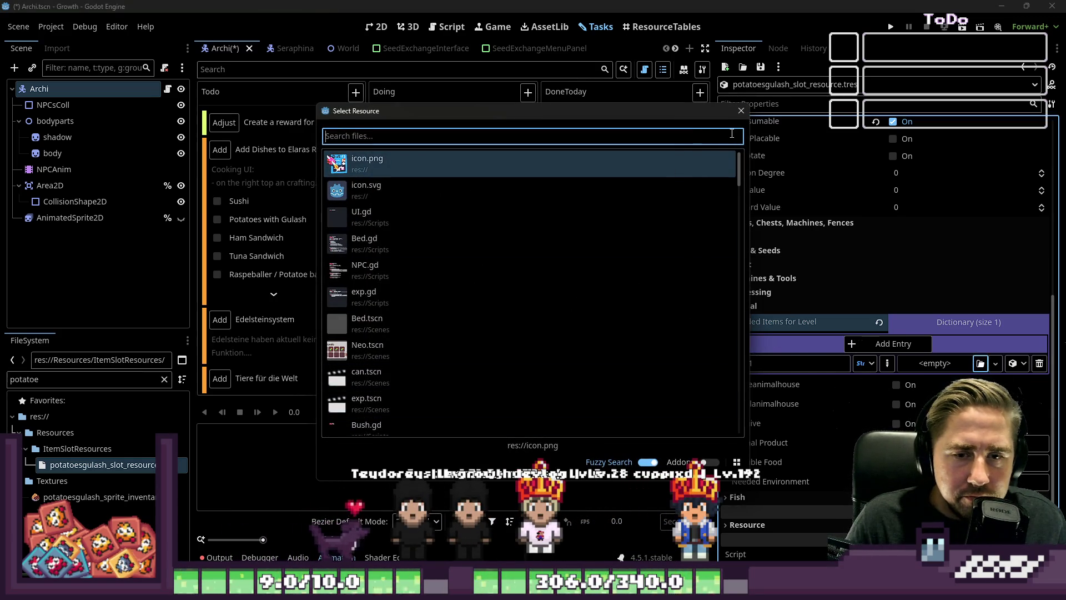
left_click(736, 115)
left_click(981, 362)
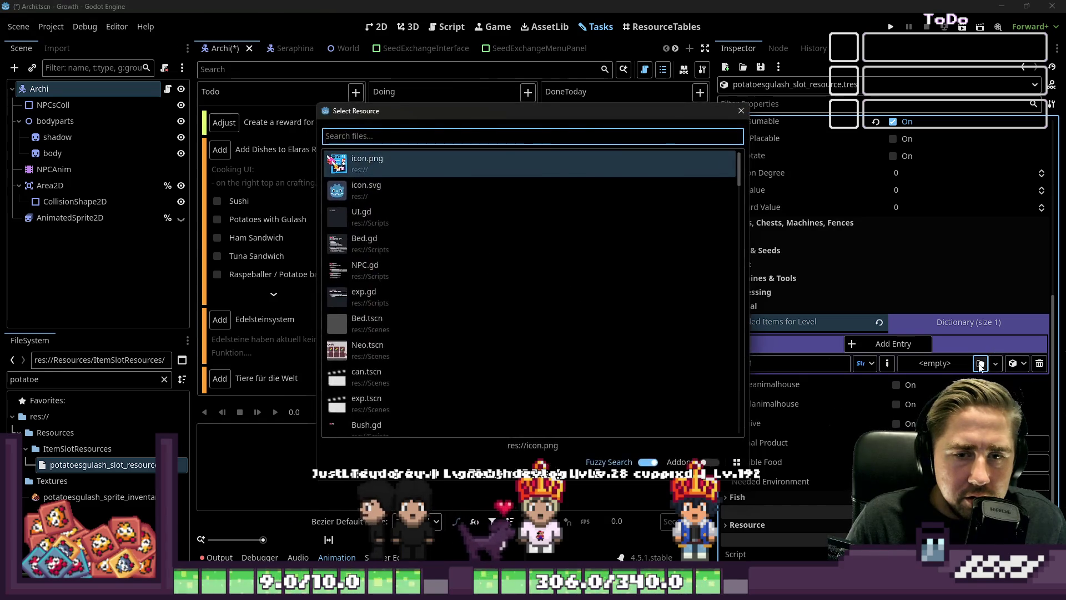
key("Escape")
left_click(1007, 363)
left_click(892, 344)
left_click(892, 343)
left_click(892, 344)
left_click(892, 344)
left_click(893, 343)
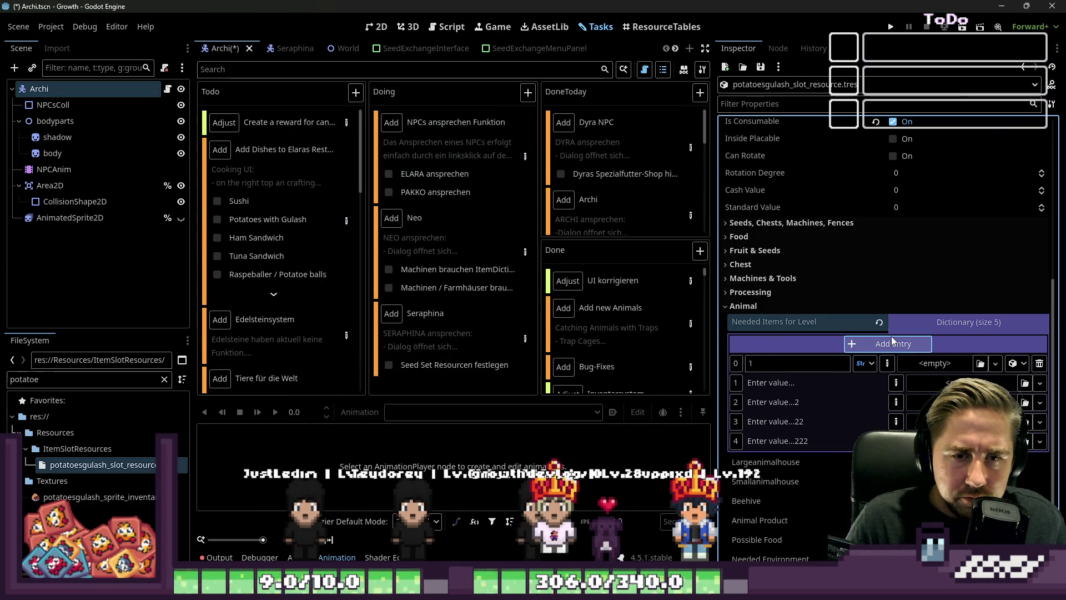
left_click(893, 342)
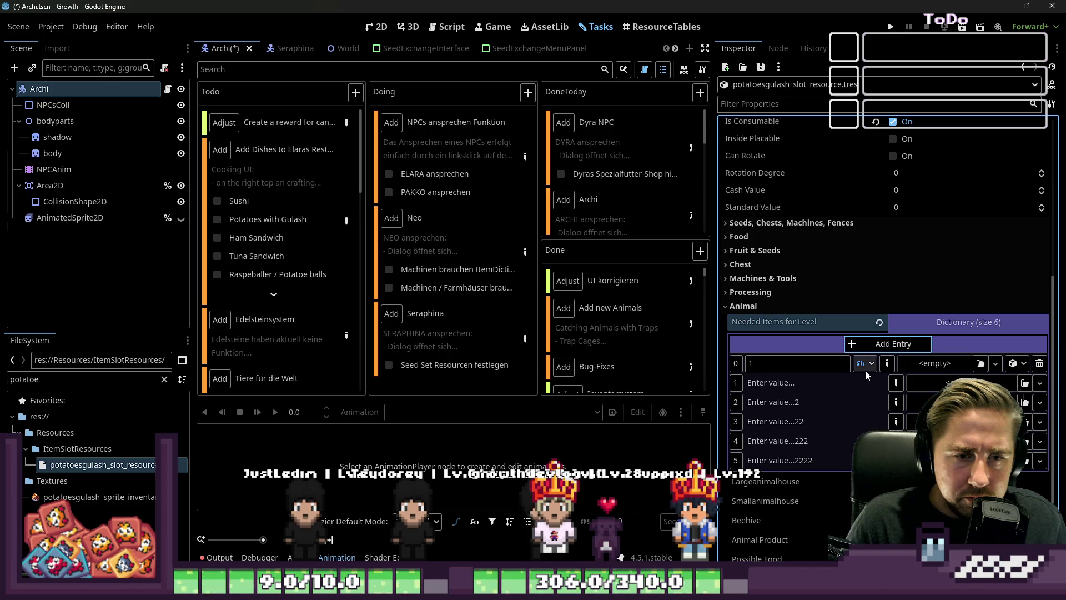
Step: Set the new entries' keys to 2, 3, 4 and 5
left_click(893, 382)
left_click(807, 382)
type("2")
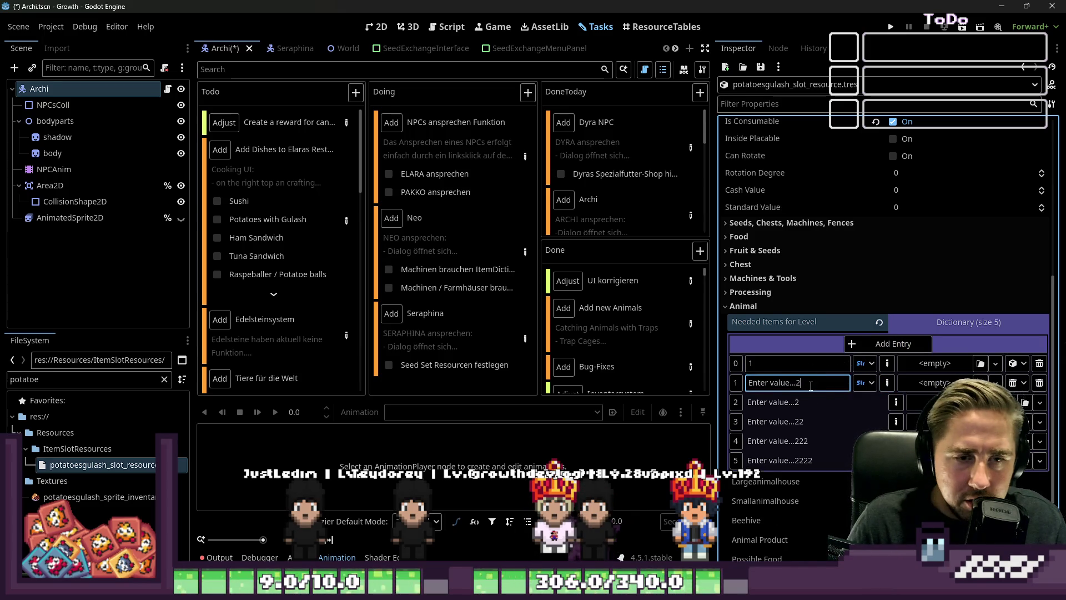
left_click(895, 401)
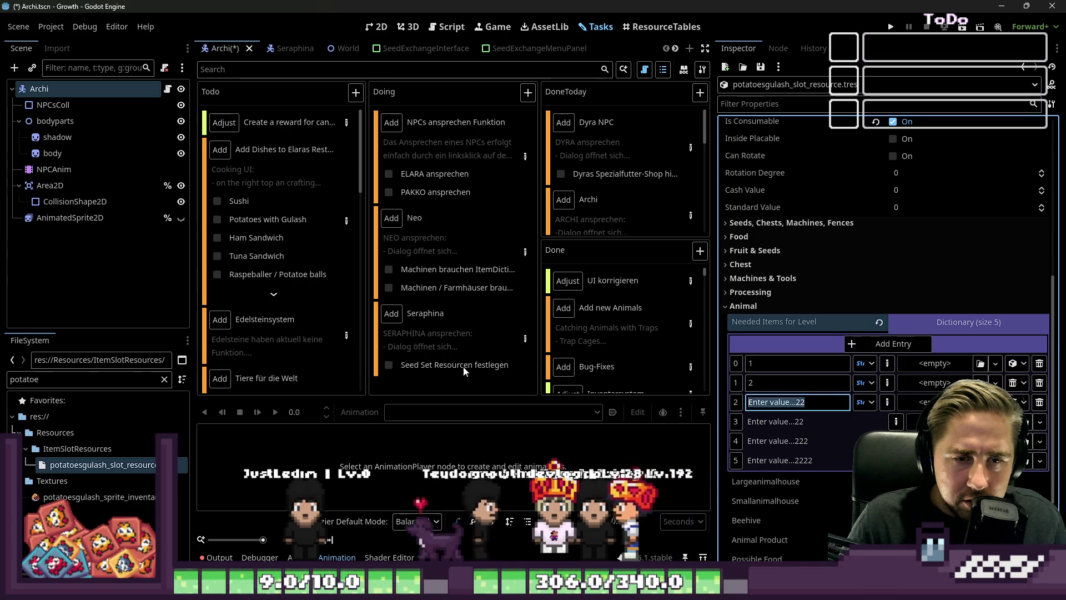
type("3")
key("Tab")
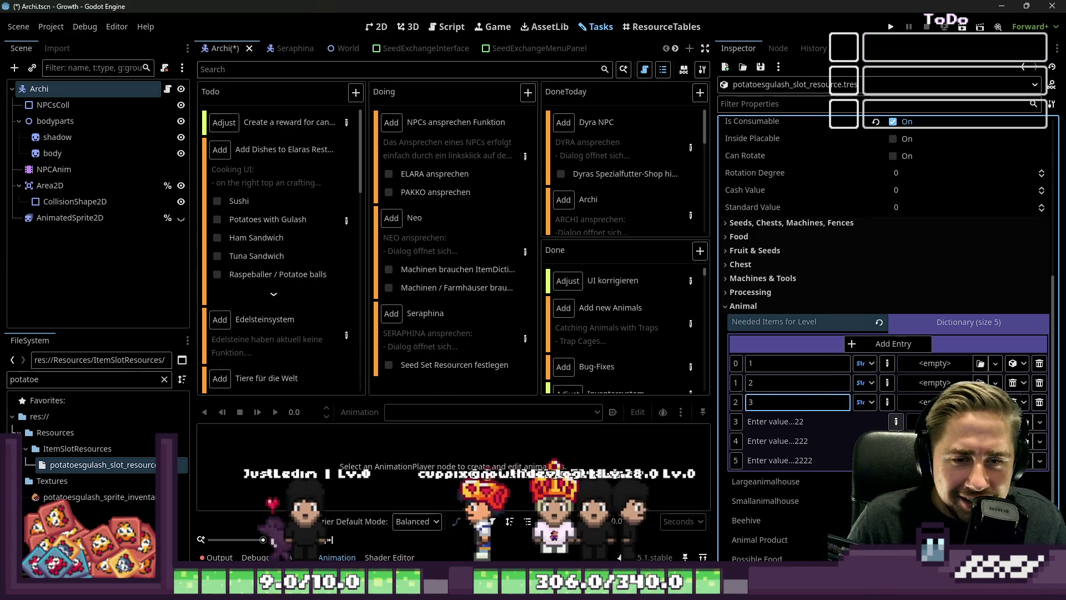
type("4")
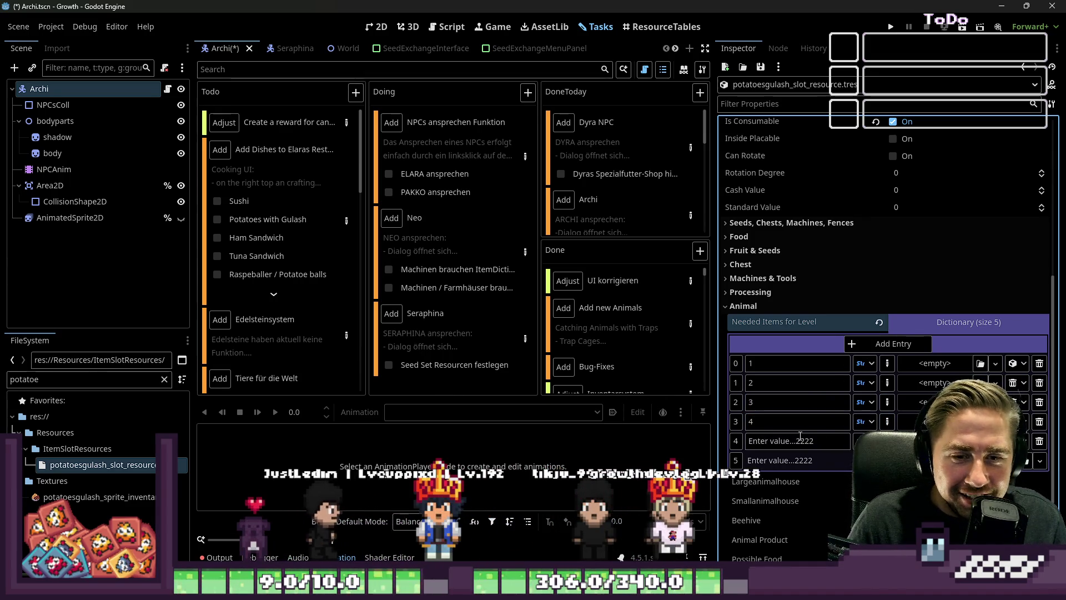
key("Tab")
type("5")
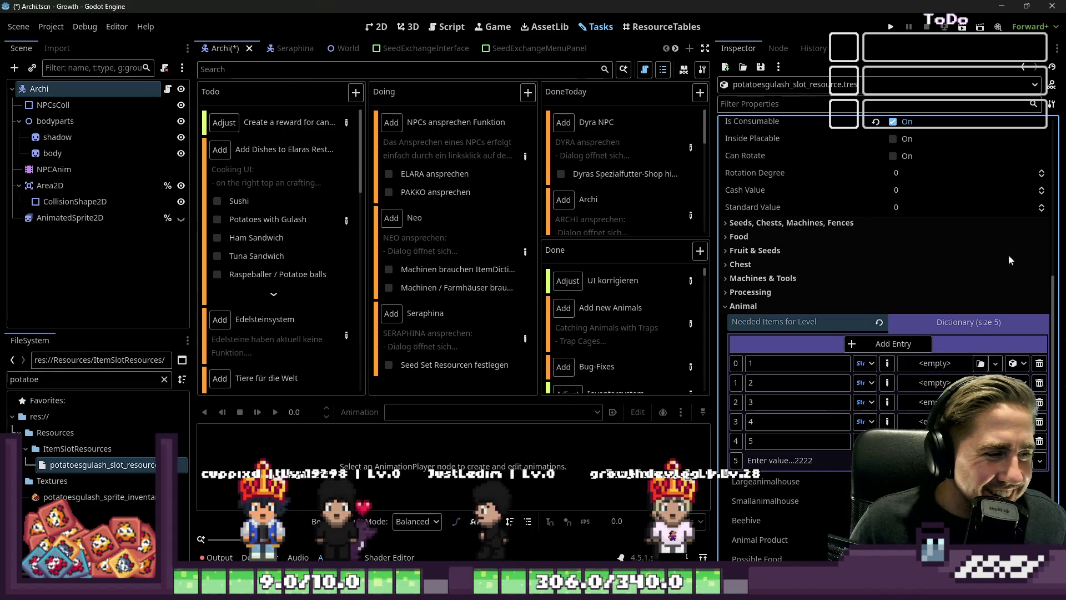
Step: Drag the potato and pork slot resources from FileSystem into the values for levels 1 and 2
key("BackSpace")
scroll(97, 433, "down", 2)
scroll(98, 438, "up", 3)
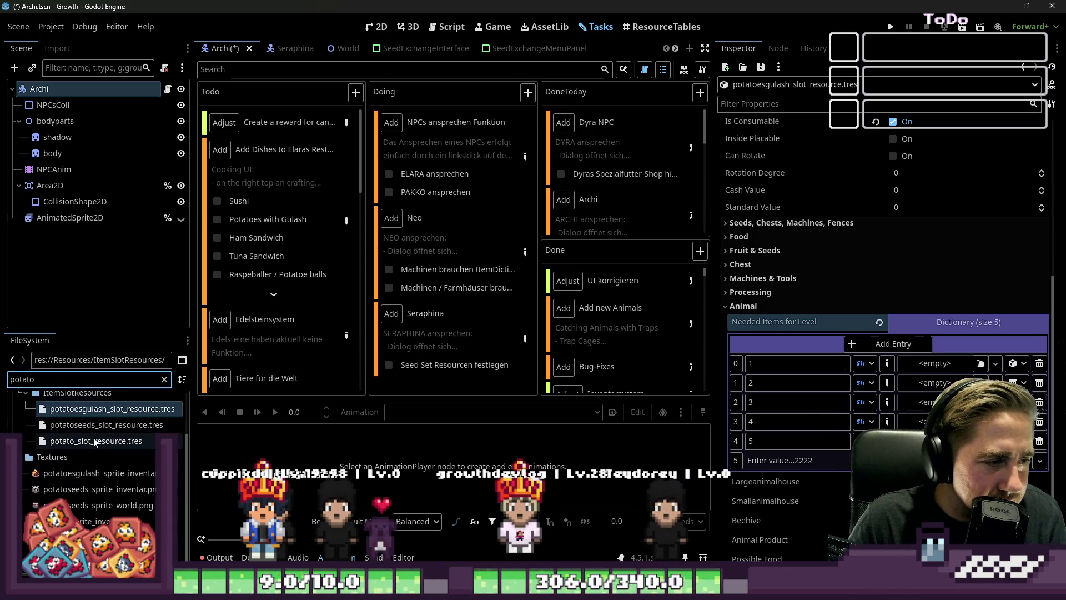
left_click(96, 487)
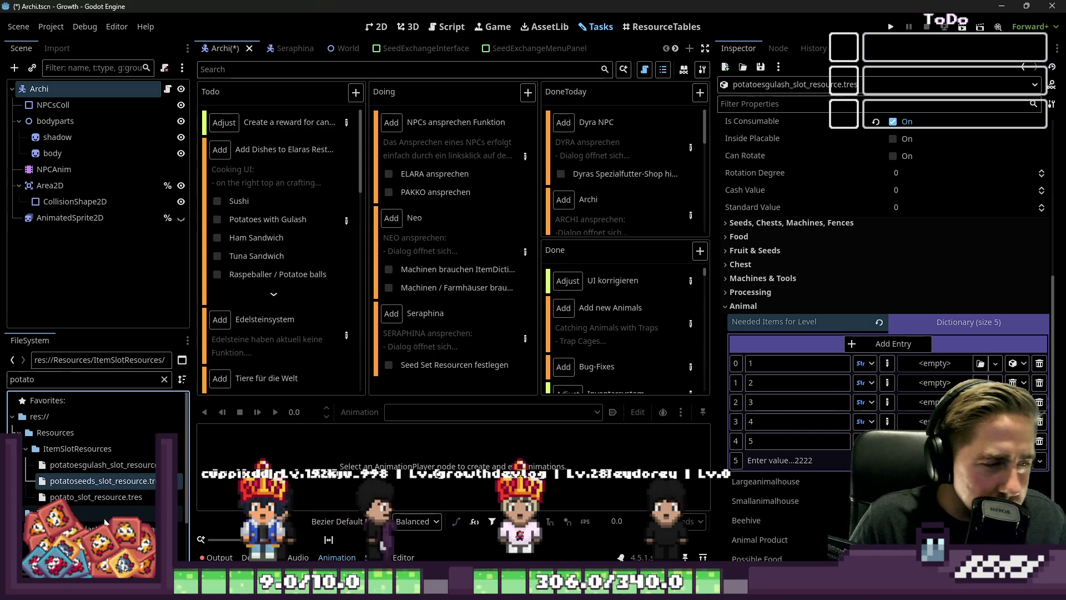
mouse_move(78, 503)
left_mouse_down()
mouse_move(333, 444)
mouse_move(915, 369)
left_mouse_up()
left_click(40, 362)
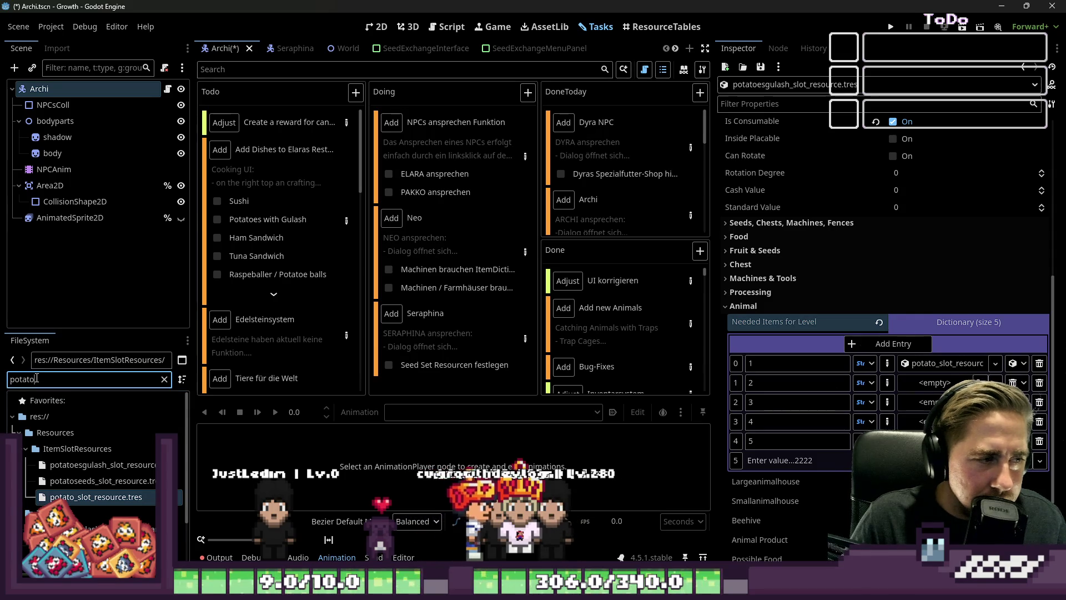
type("por")
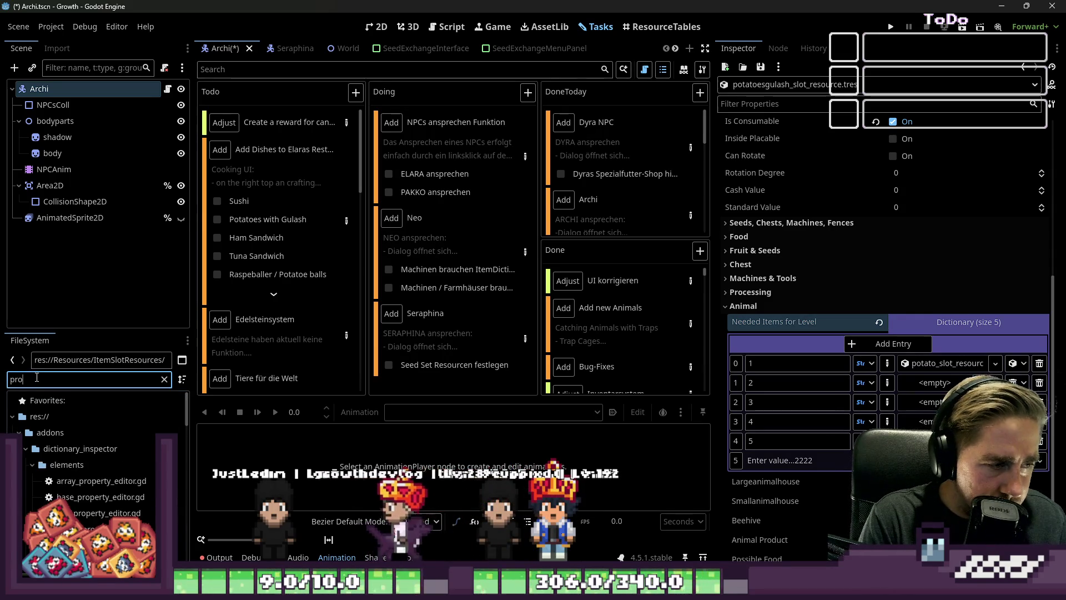
type("k")
left_click_drag(80, 497, 842, 410)
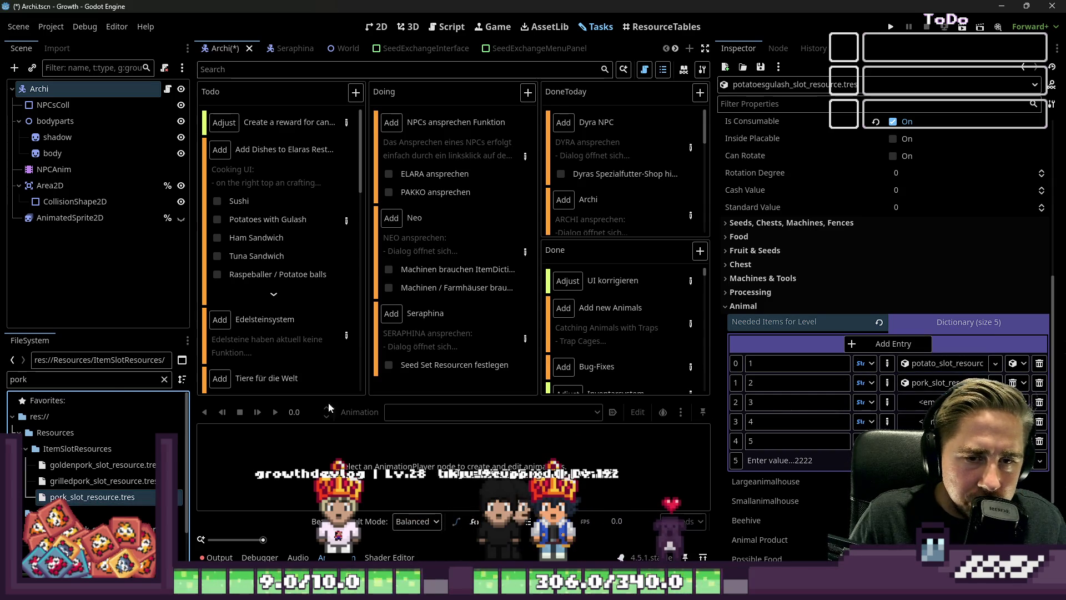
Step: Assign the raw beef and red pepper slot resources to levels 3 and 4
double_click(104, 378)
type("b")
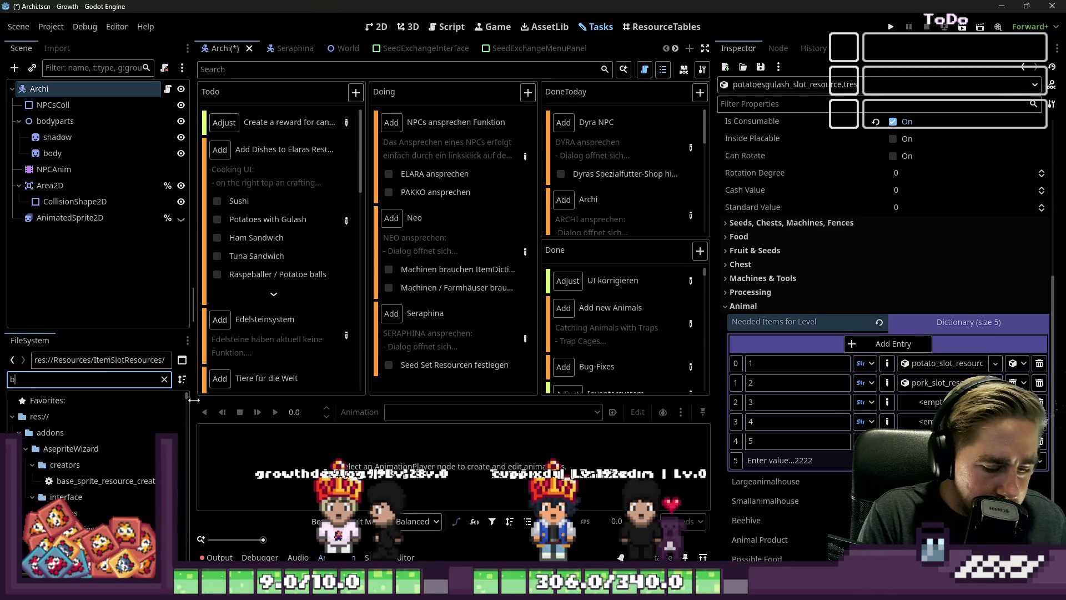
type("eef")
left_click_drag(87, 502, 938, 402)
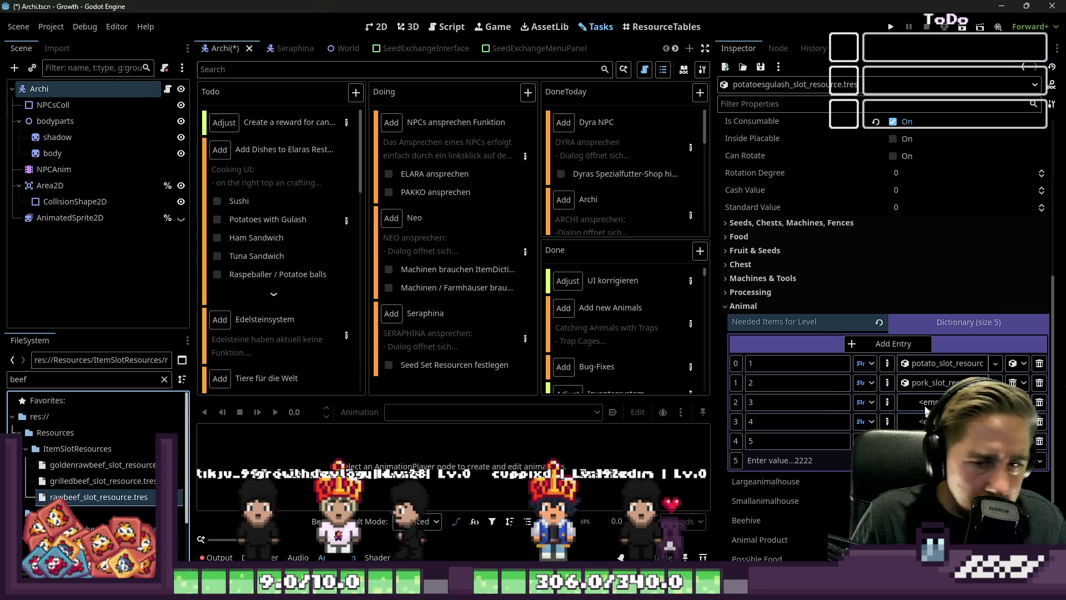
double_click(93, 380)
type("pe")
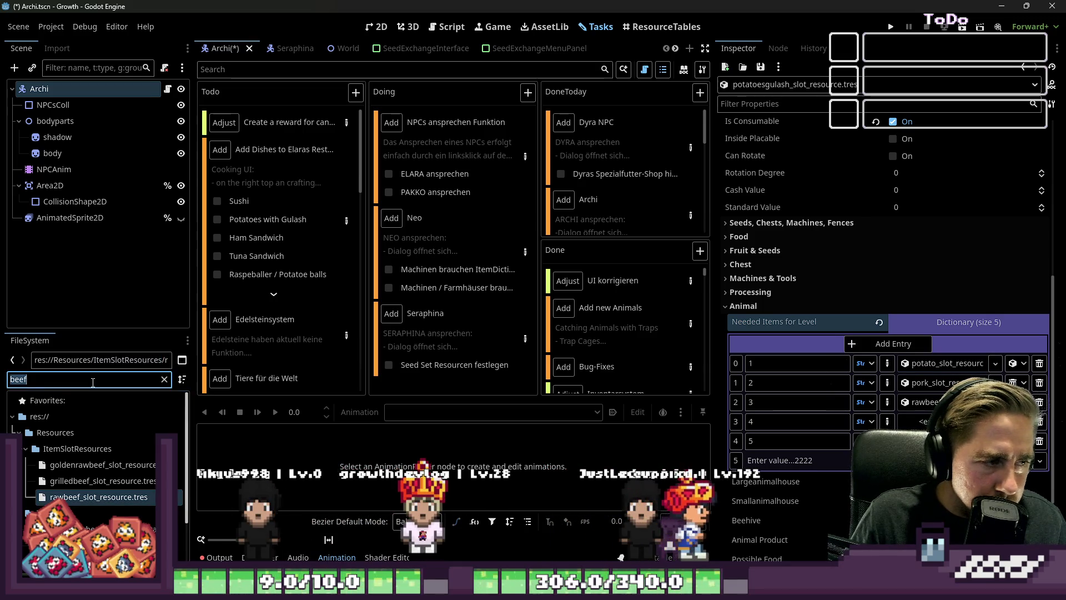
type("pper")
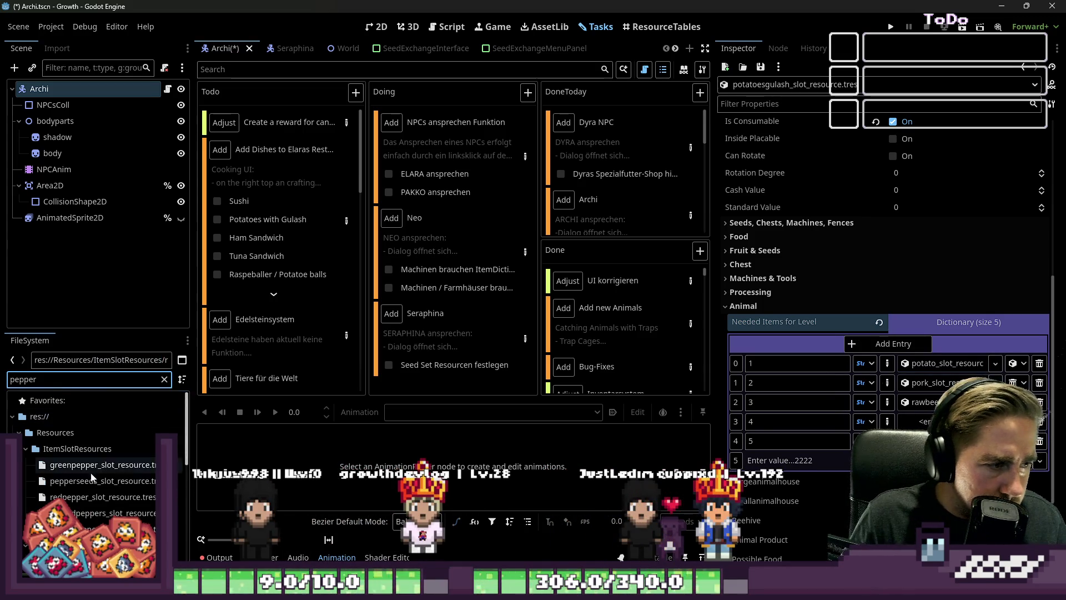
left_click_drag(81, 500, 787, 457)
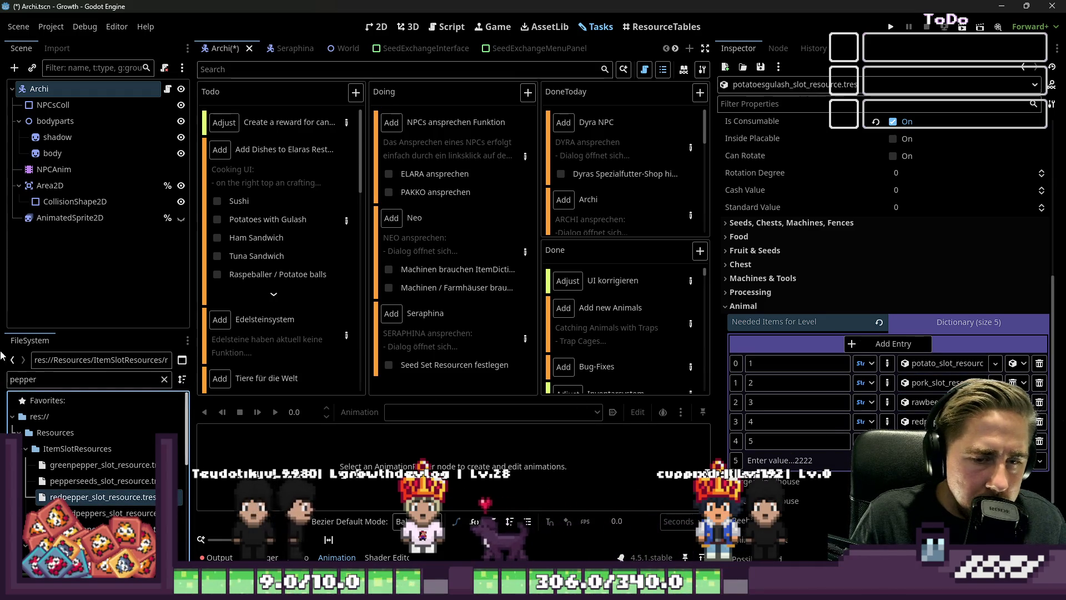
double_click(29, 381)
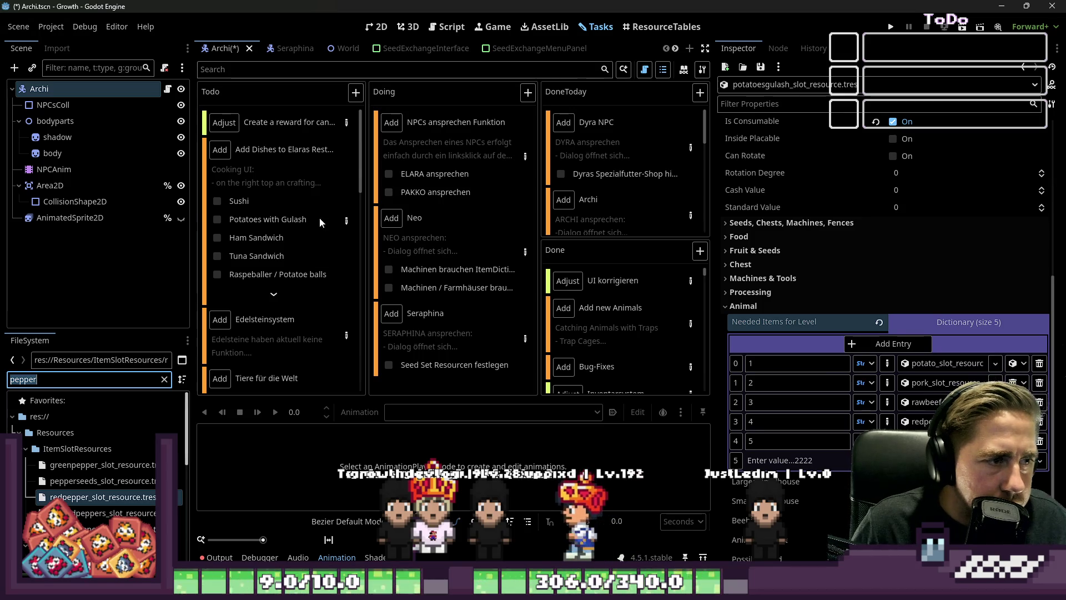
left_click(345, 221)
scroll(353, 331, "down", 5)
scroll(353, 331, "down", 10)
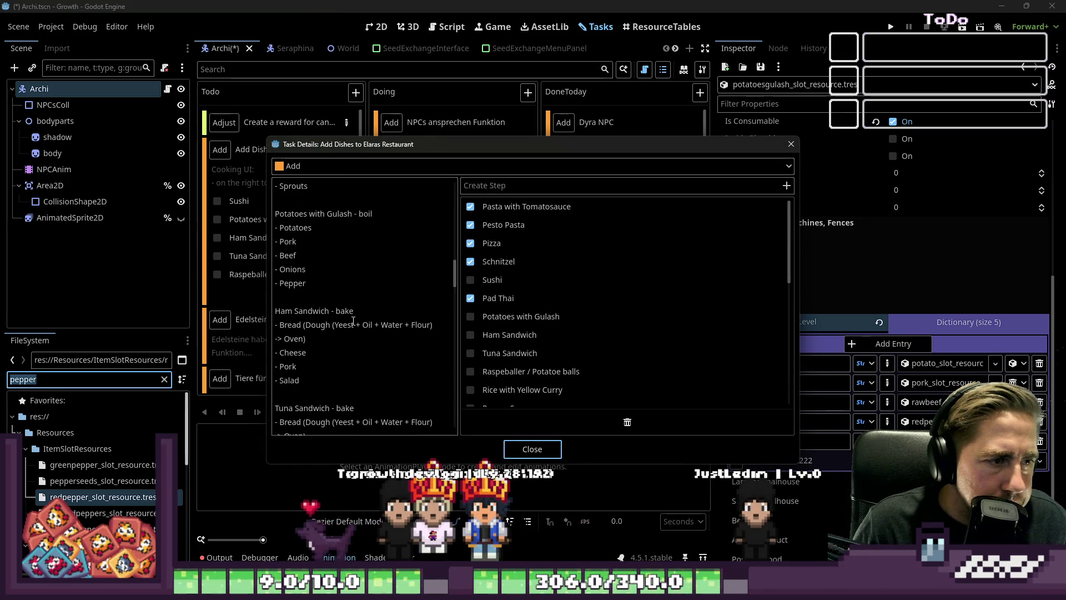
scroll(321, 285, "down", 5)
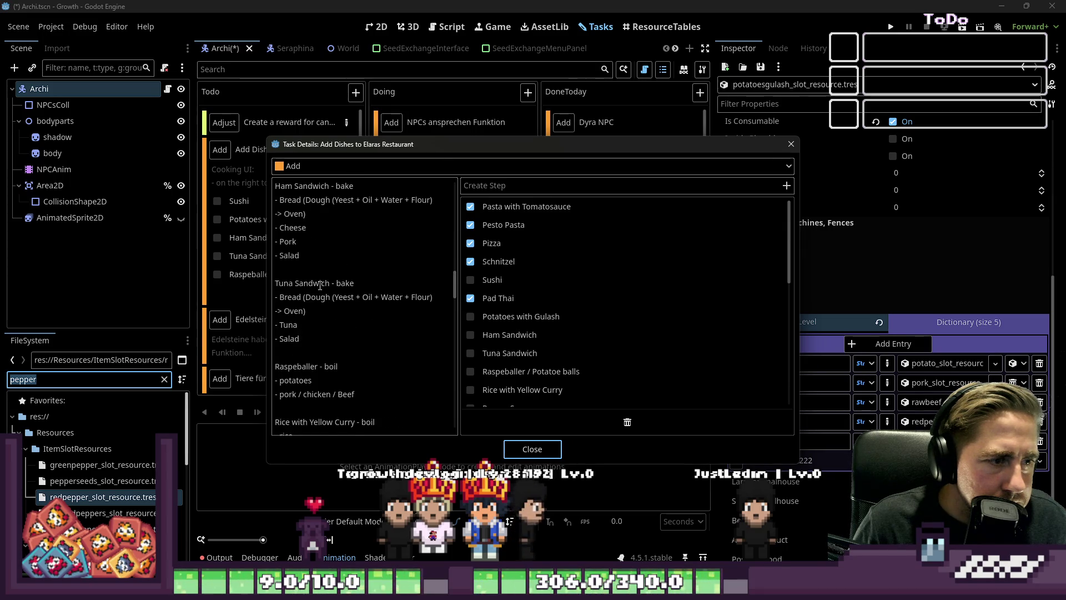
scroll(320, 286, "up", 3)
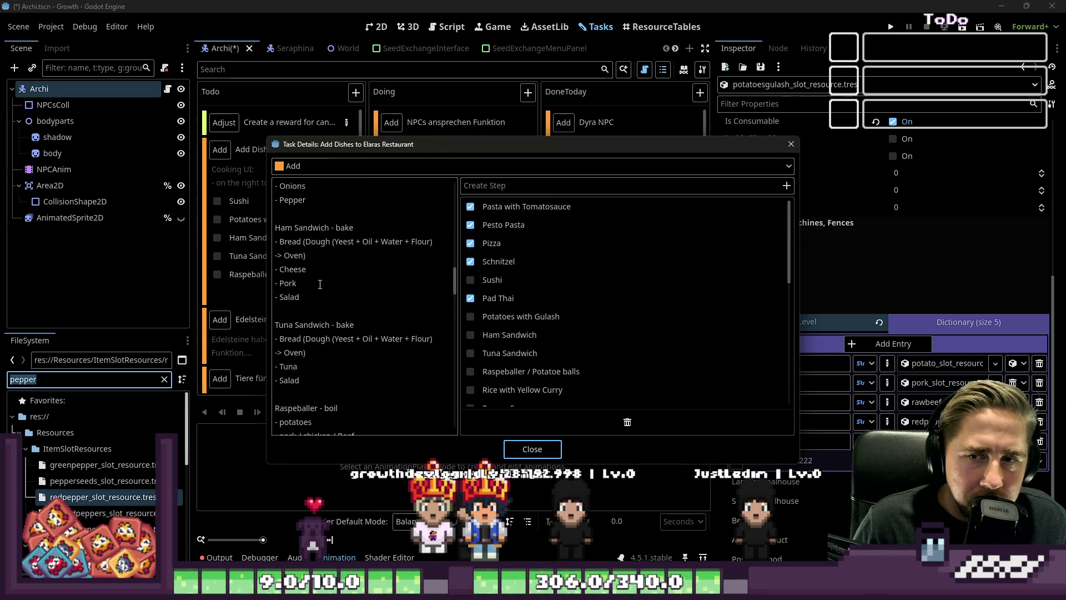
scroll(332, 271, "up", 6)
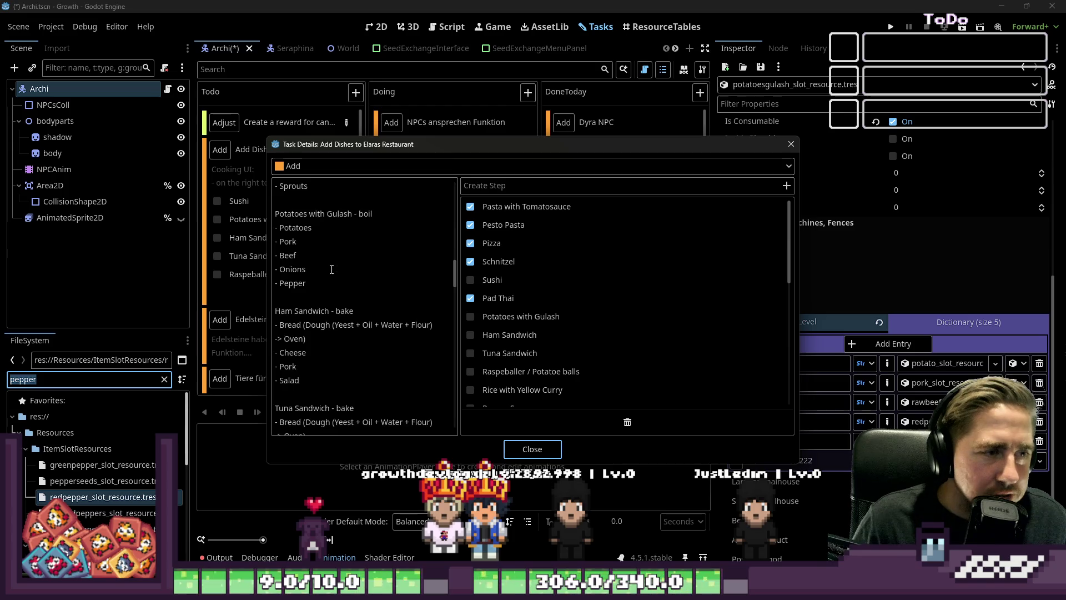
scroll(333, 277, "down", 2)
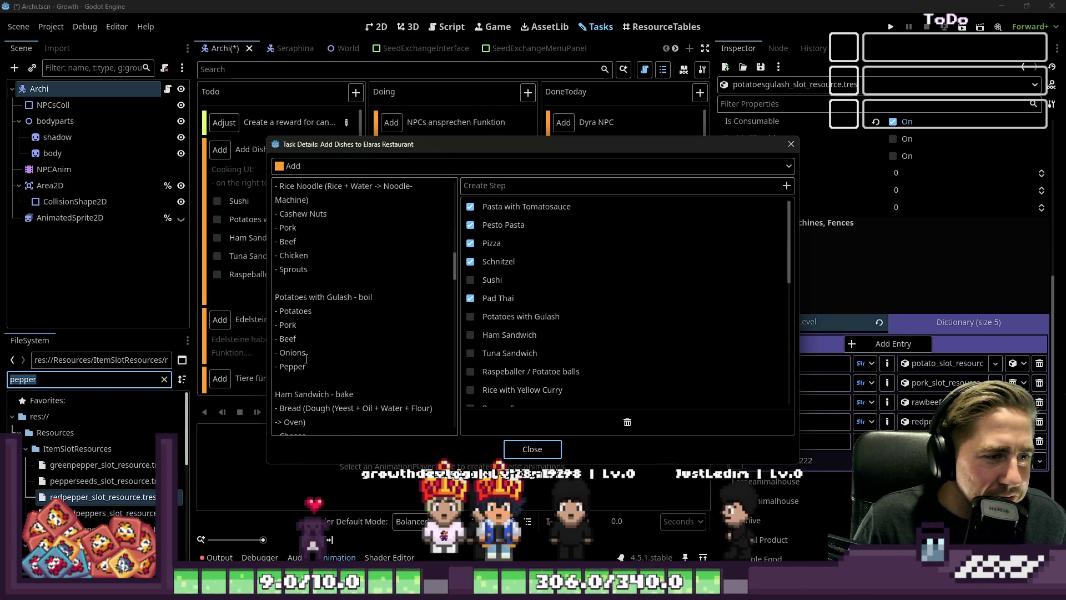
key("Escape")
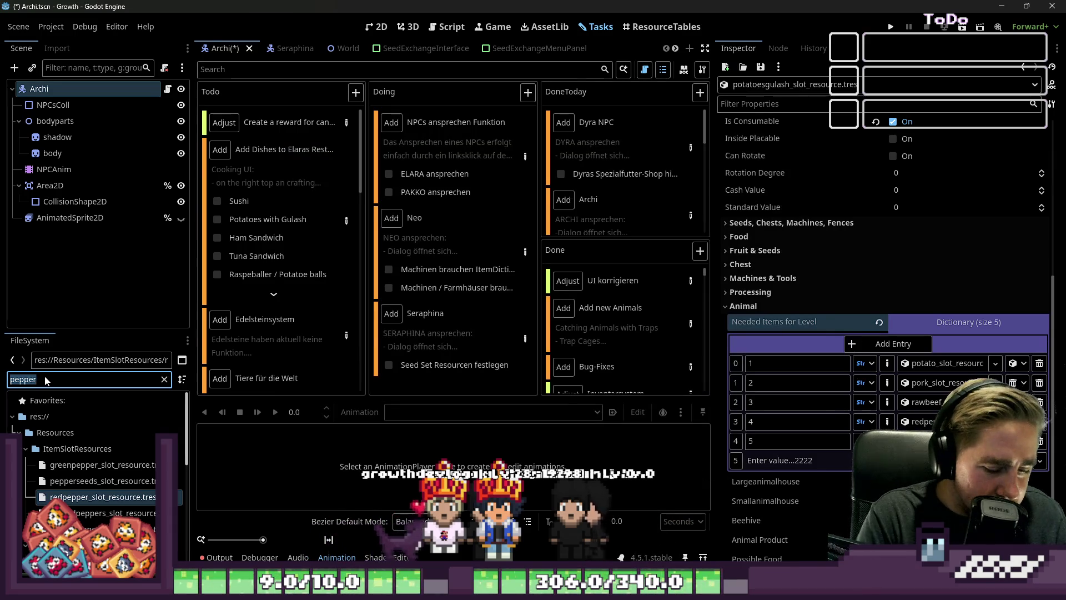
type("onions")
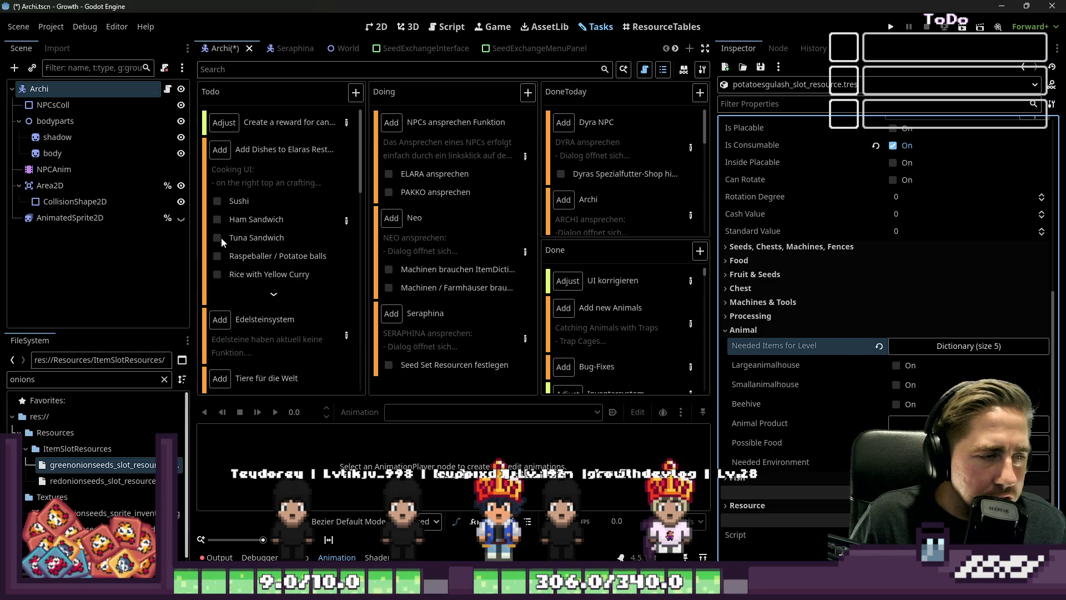
left_click(345, 222)
scroll(324, 342, "down", 10)
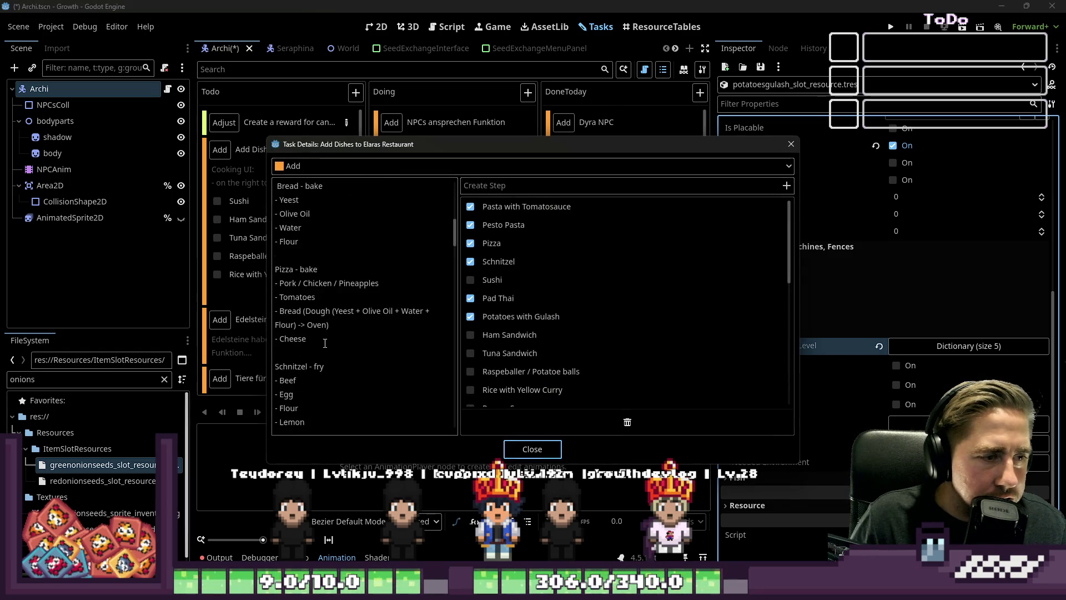
scroll(325, 342, "down", 5)
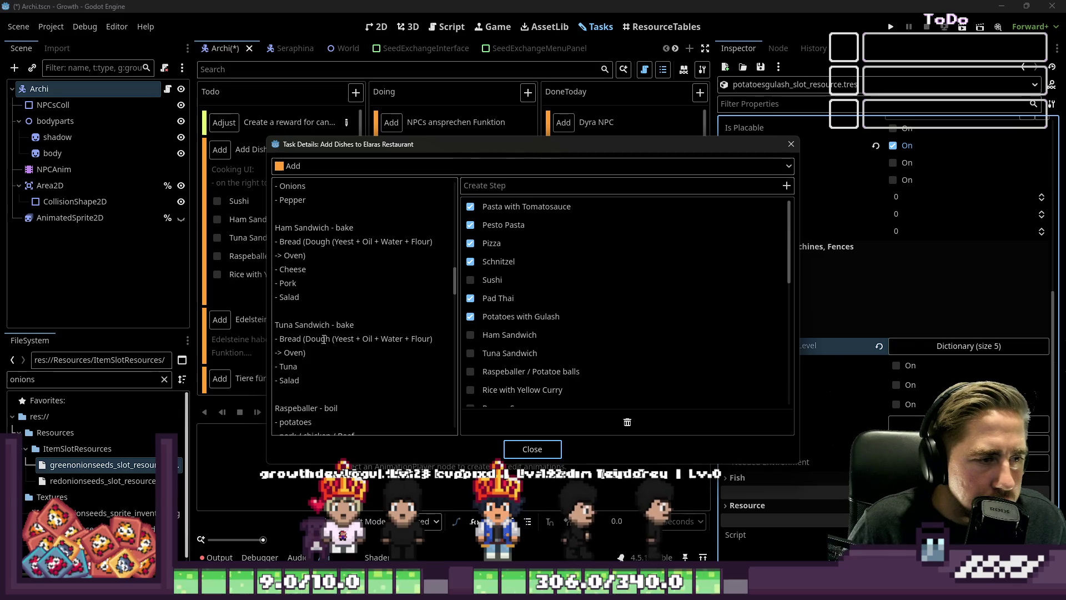
left_click(519, 447)
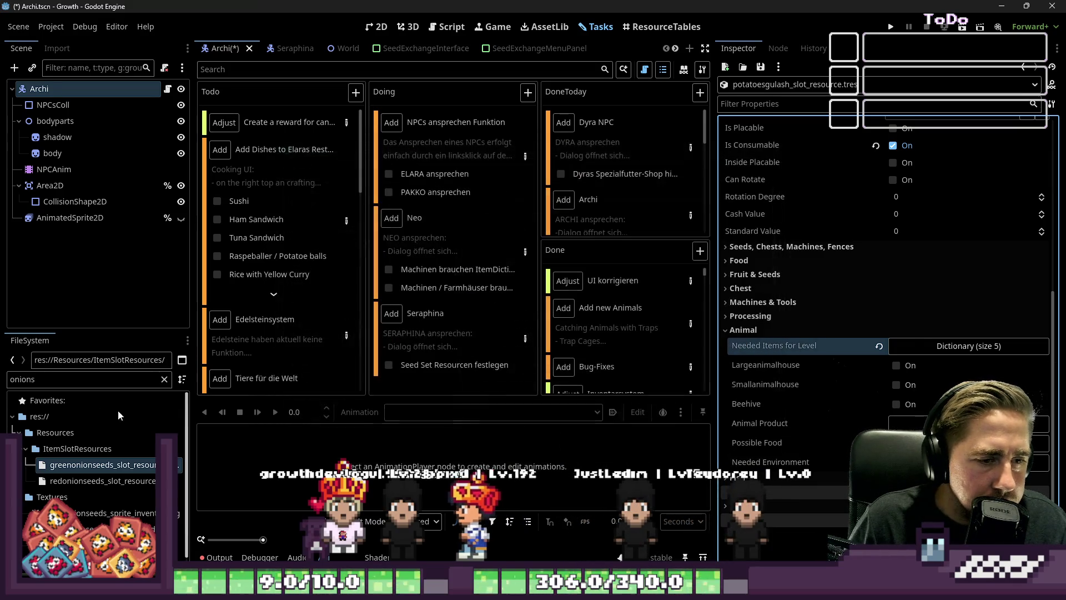
Step: Open hamsandwich_slot_resource.tres and expand Animal > Needed Items for Level
double_click(79, 379)
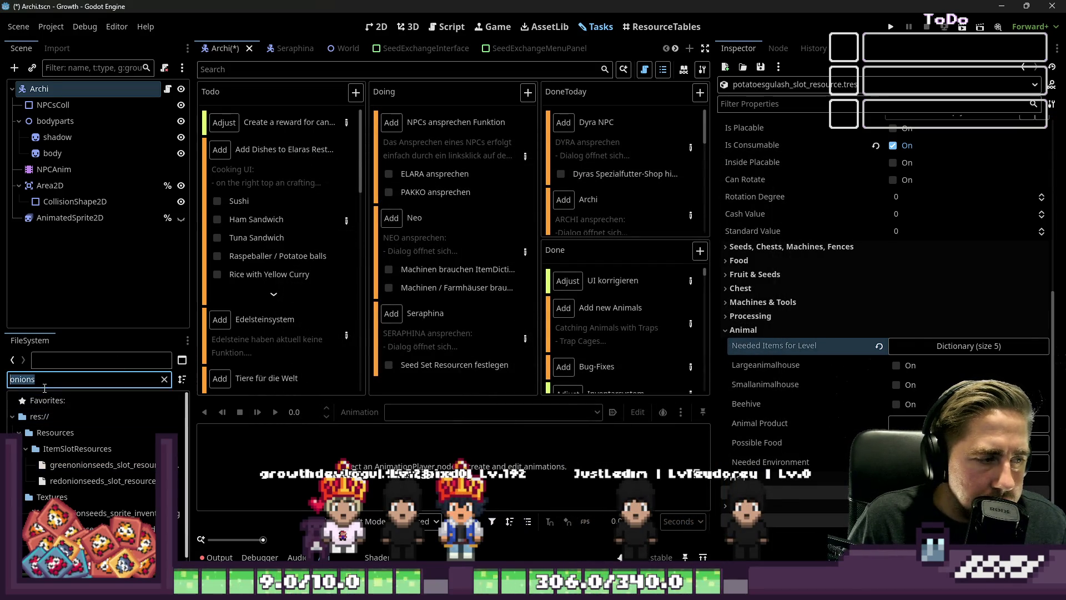
type("sandwich")
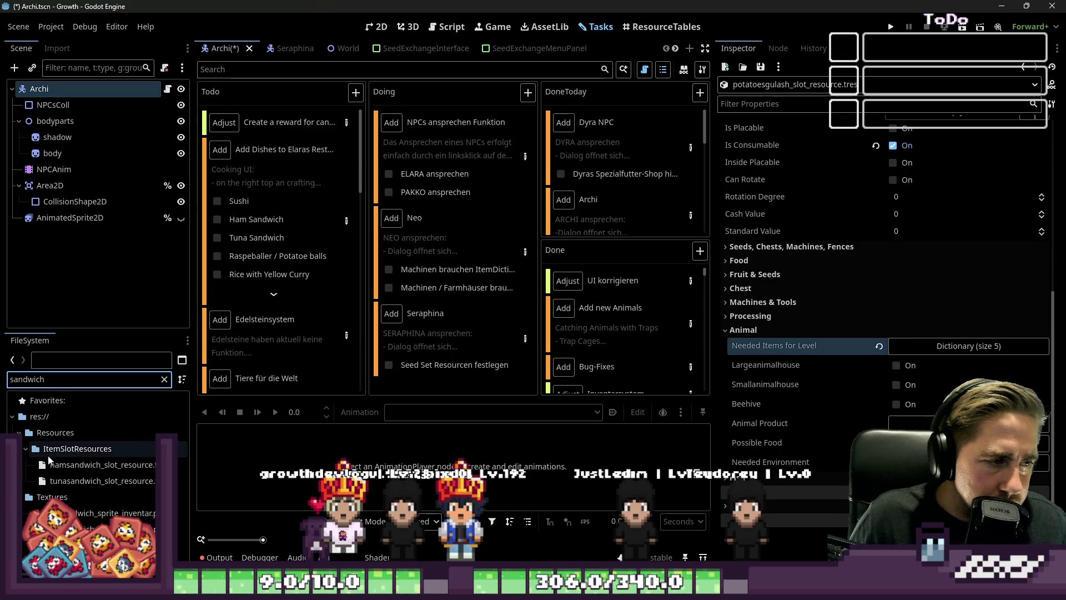
left_click(100, 464)
scroll(911, 318, "down", 3)
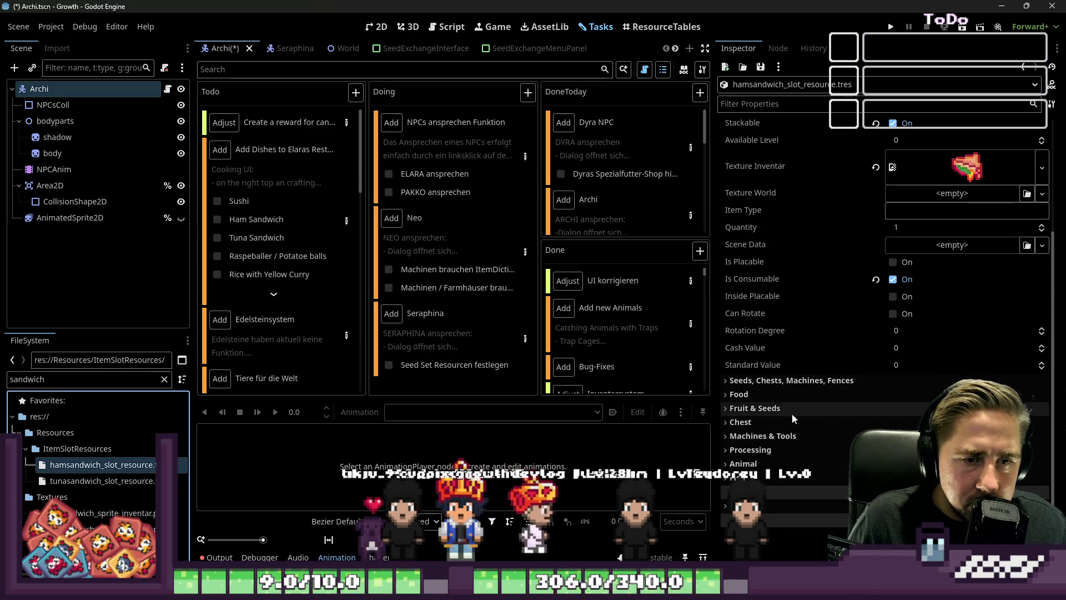
left_click(795, 460)
scroll(793, 455, "down", 3)
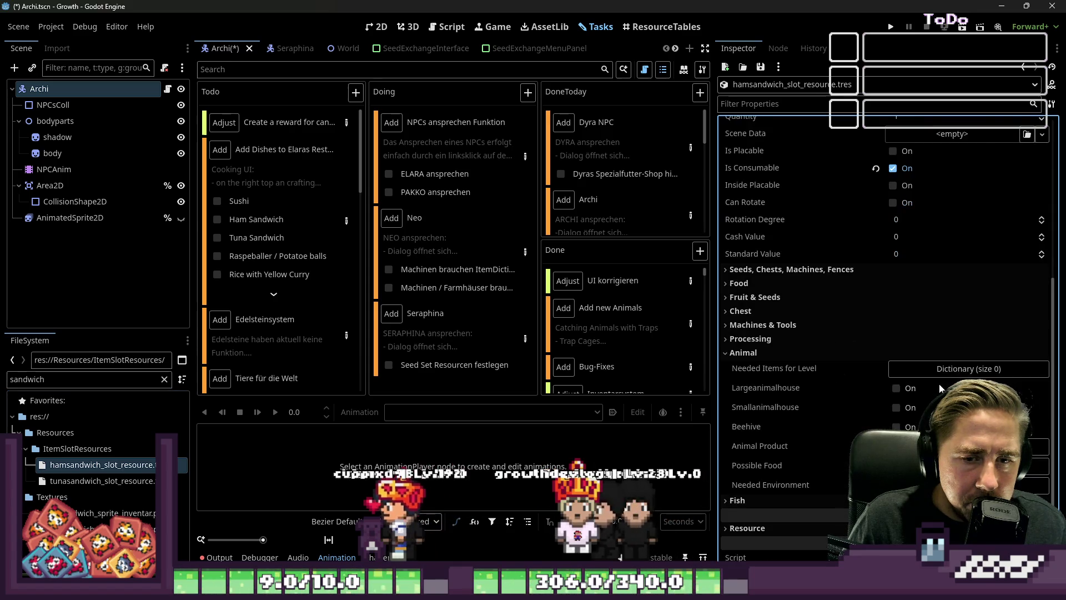
left_click(934, 375)
Step: Add dictionary entries with Object values, deleting the extra fifth entry
left_click(894, 392)
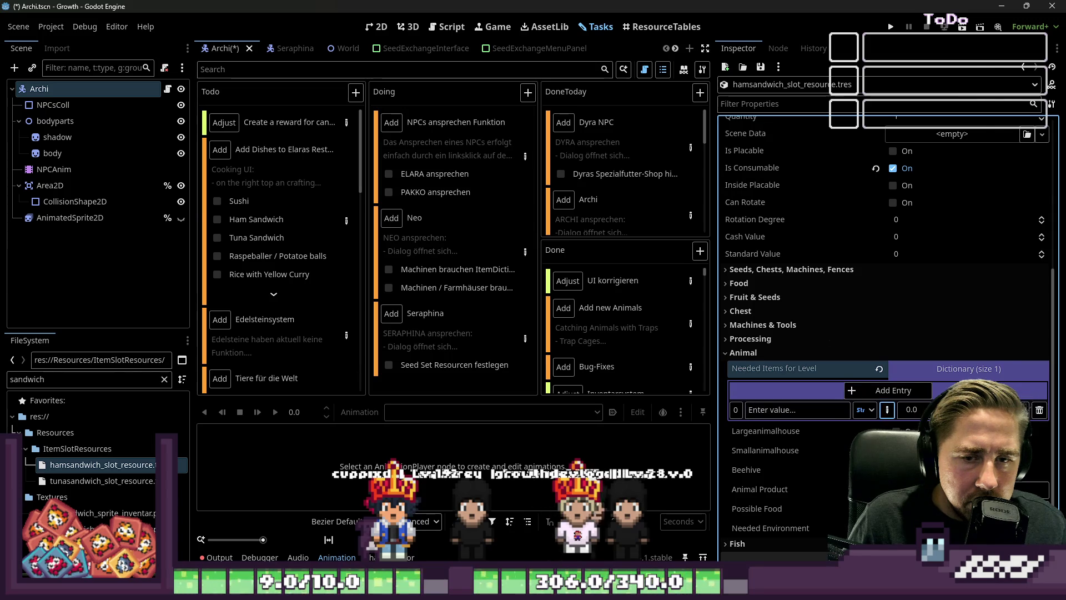
left_click(895, 409)
left_click(1016, 392)
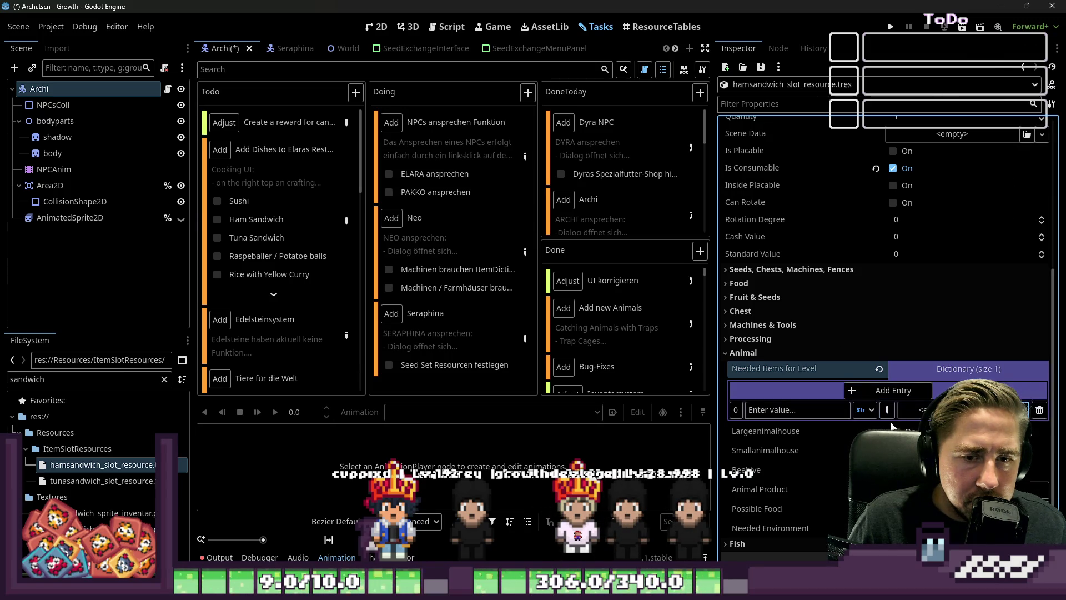
left_click(880, 392)
left_click(880, 391)
left_click(880, 392)
left_click(879, 392)
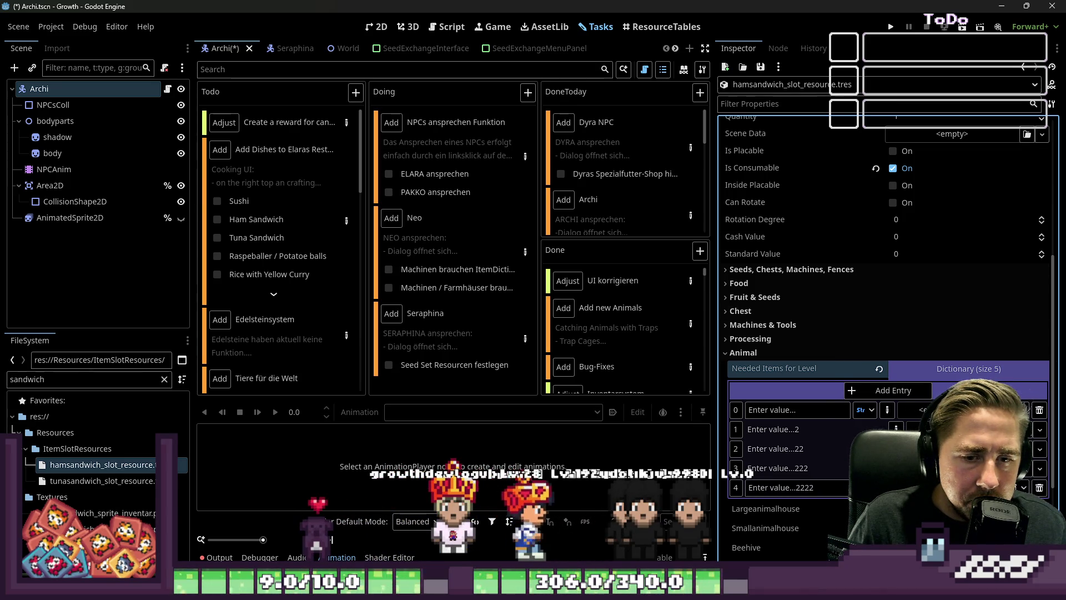
left_click(1038, 487)
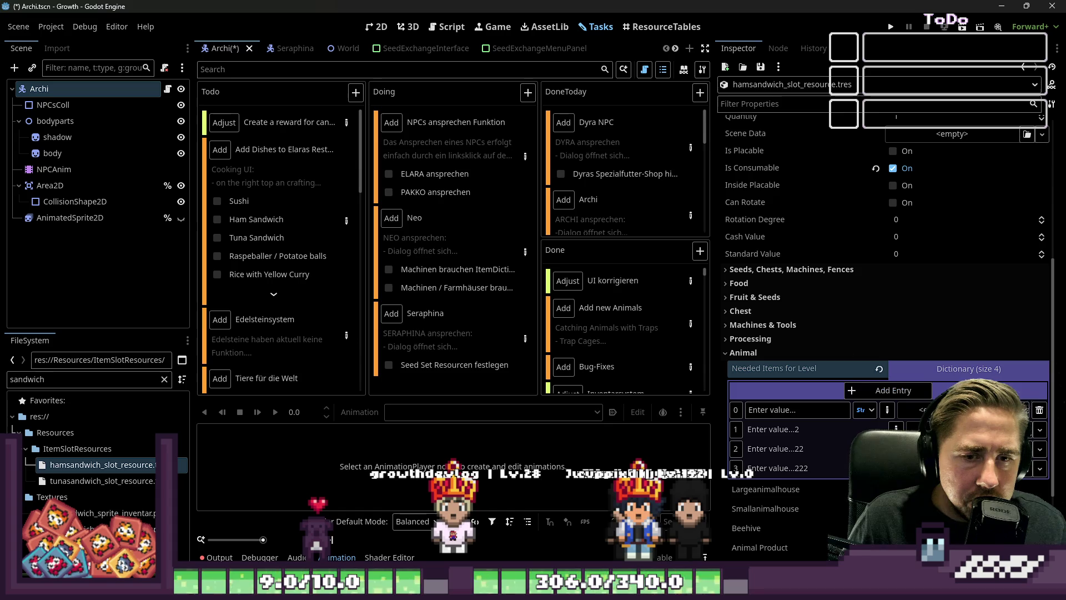
Step: Set the four entries' keys to 1, 2, 3 and 4
triple_click(796, 409)
type("1")
key("Tab")
type("2")
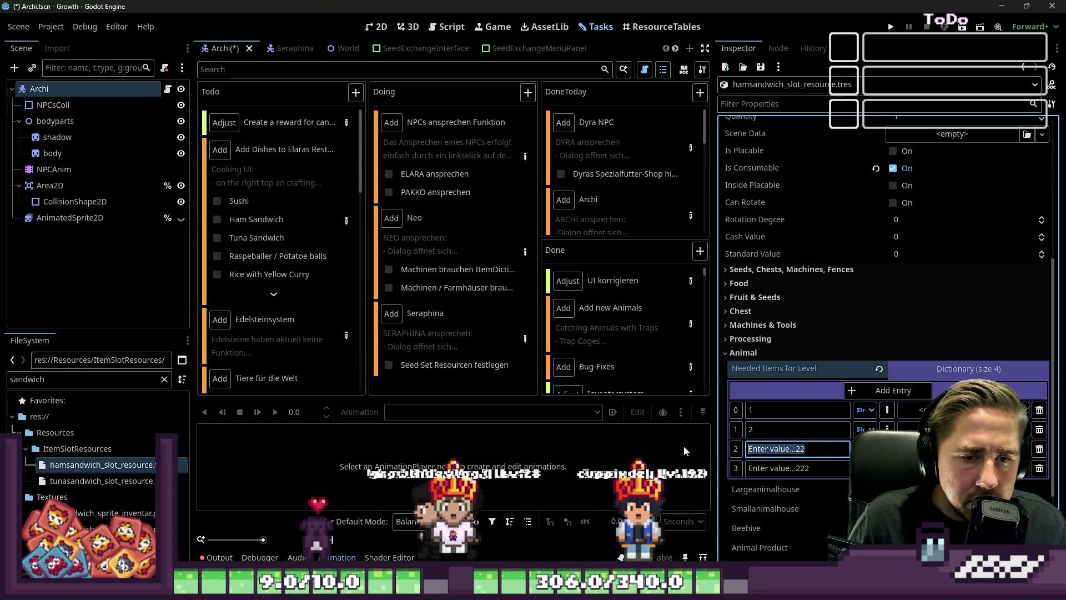
type("33")
key("Tab")
type("4")
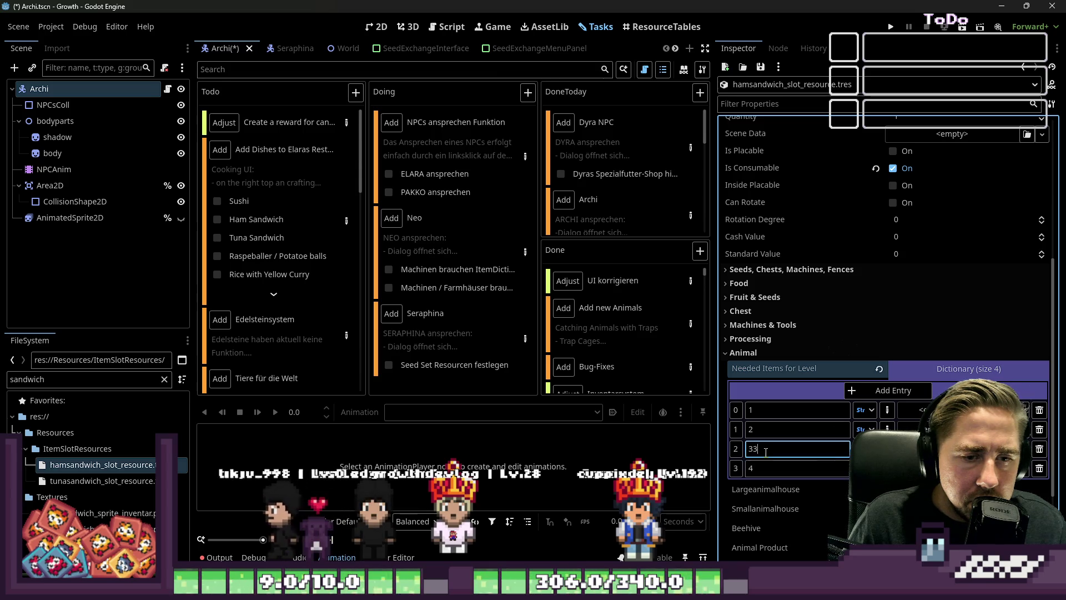
key("Return")
left_click(864, 410)
left_click(836, 414)
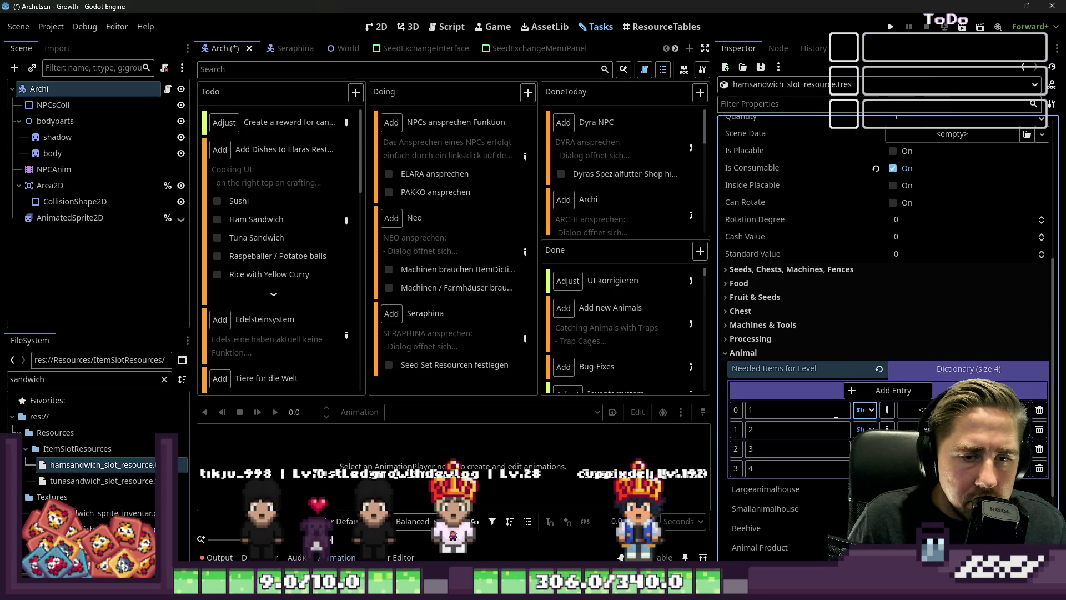
left_click(882, 412)
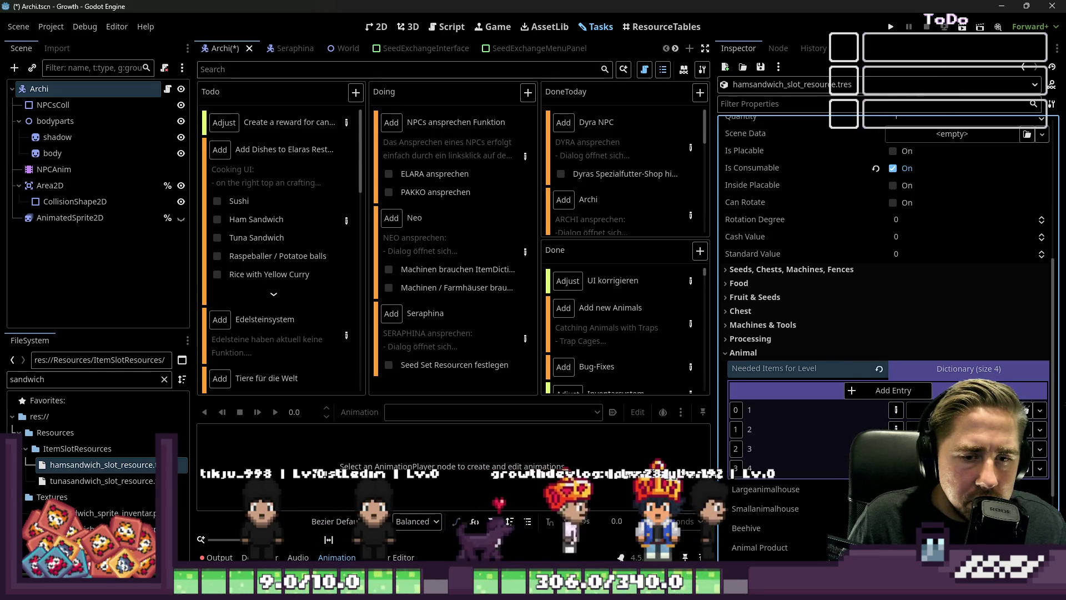
Step: Filter files for 'bread' and drag bread_slot_resource.tres onto key 1's value
double_click(72, 381)
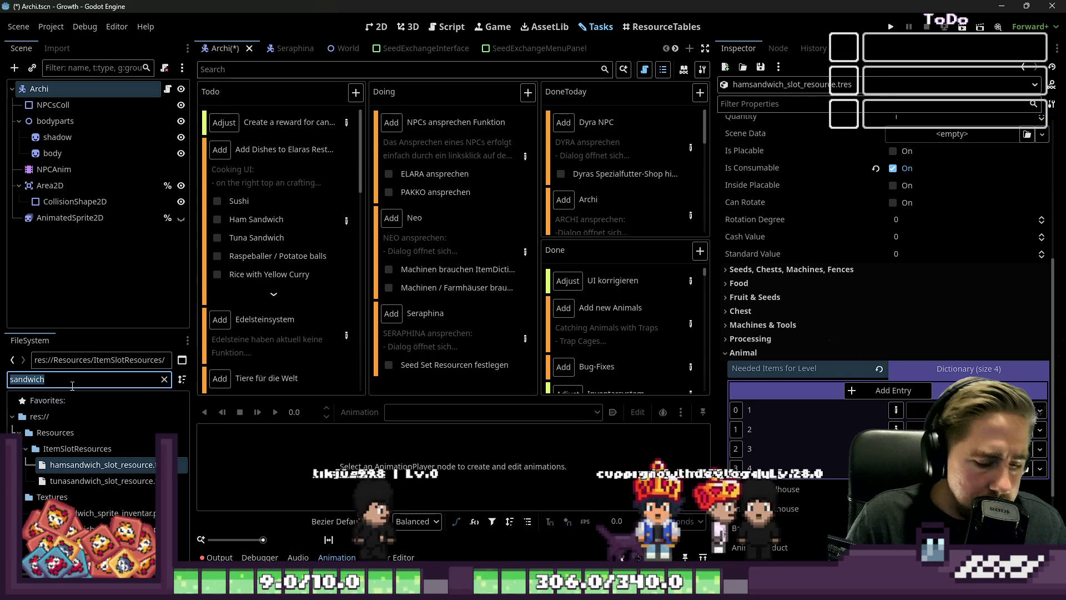
type("bread")
left_click_drag(49, 468, 1015, 477)
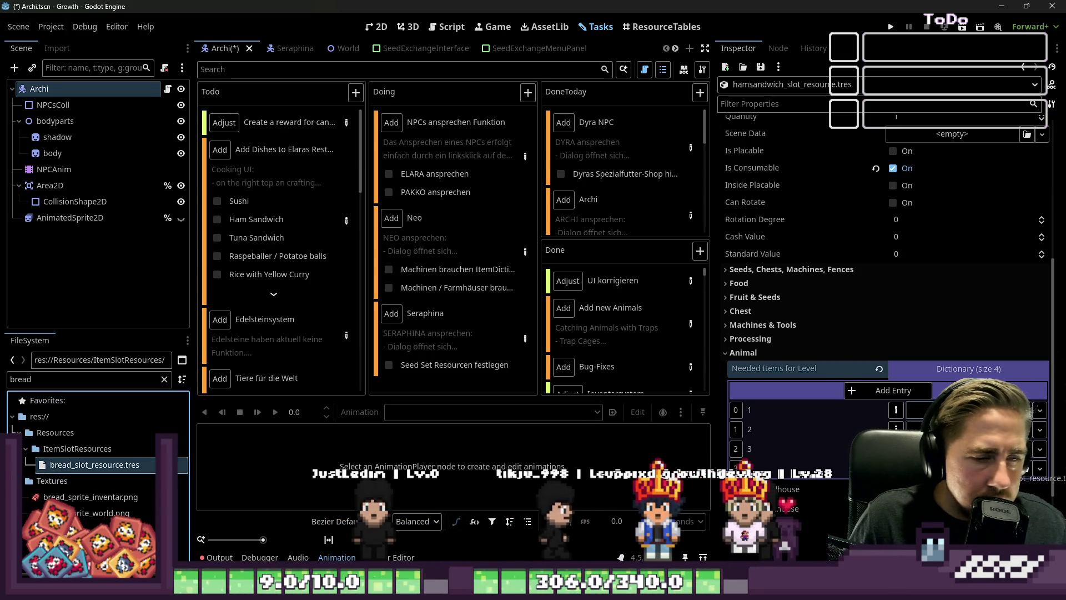
double_click(129, 381)
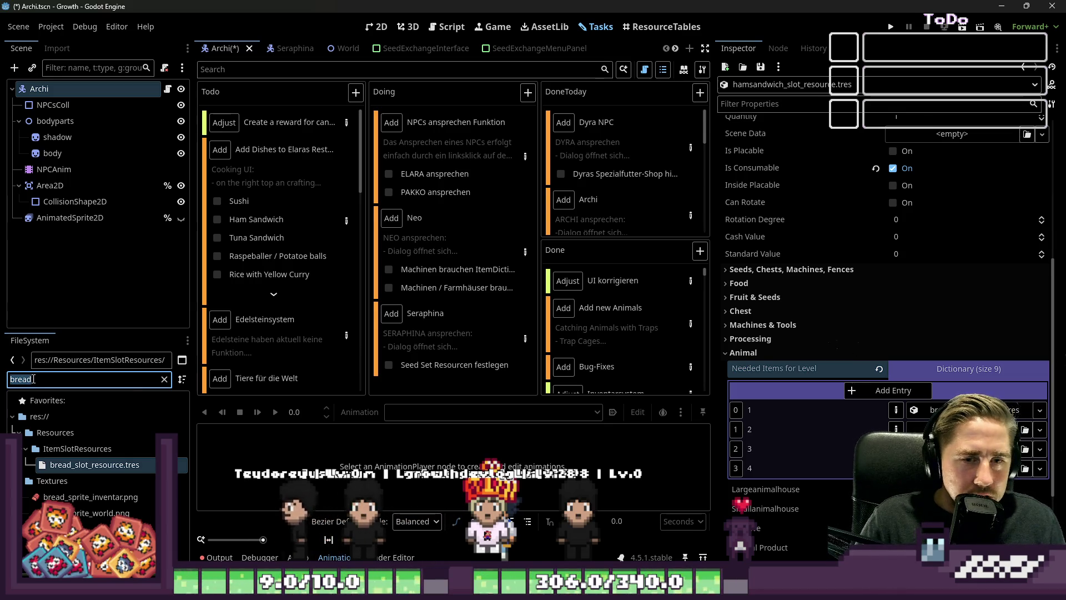
Step: Filter files for 'pork' and drag the pork slot resource onto key 2's value
type("schw")
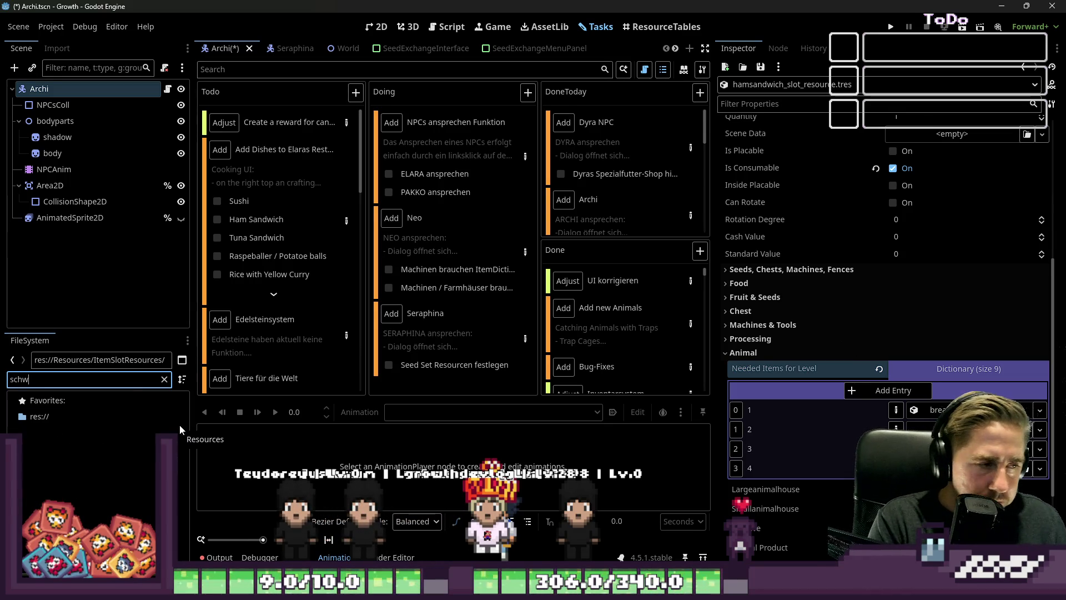
key("BackSpace")
key("BackSpace")
key("BackSpace")
type("pork")
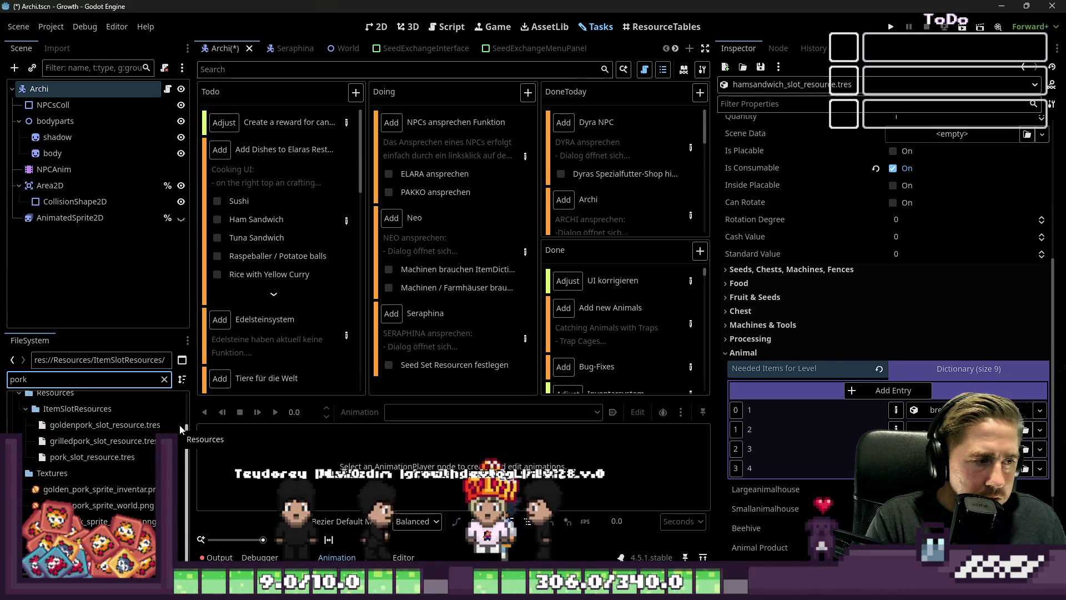
left_click_drag(100, 453, 943, 429)
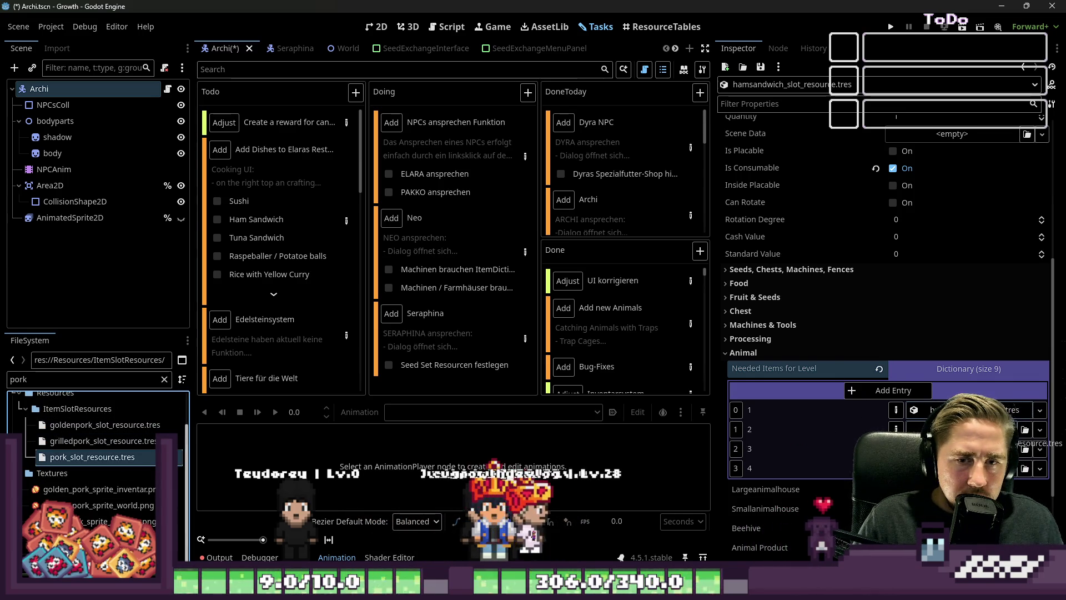
left_click(1036, 428)
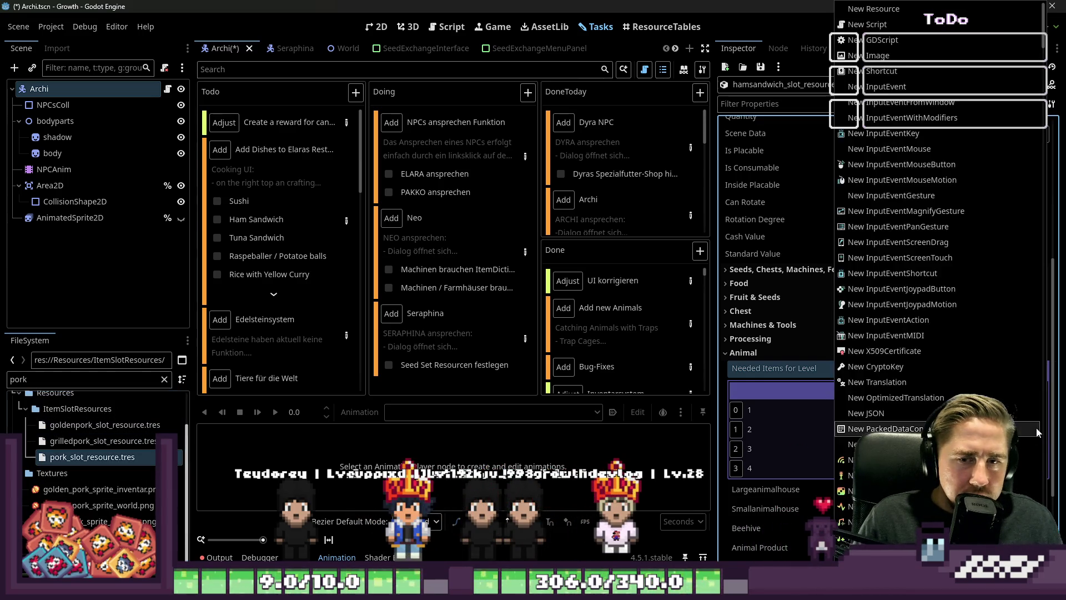
scroll(938, 311, "down", 15)
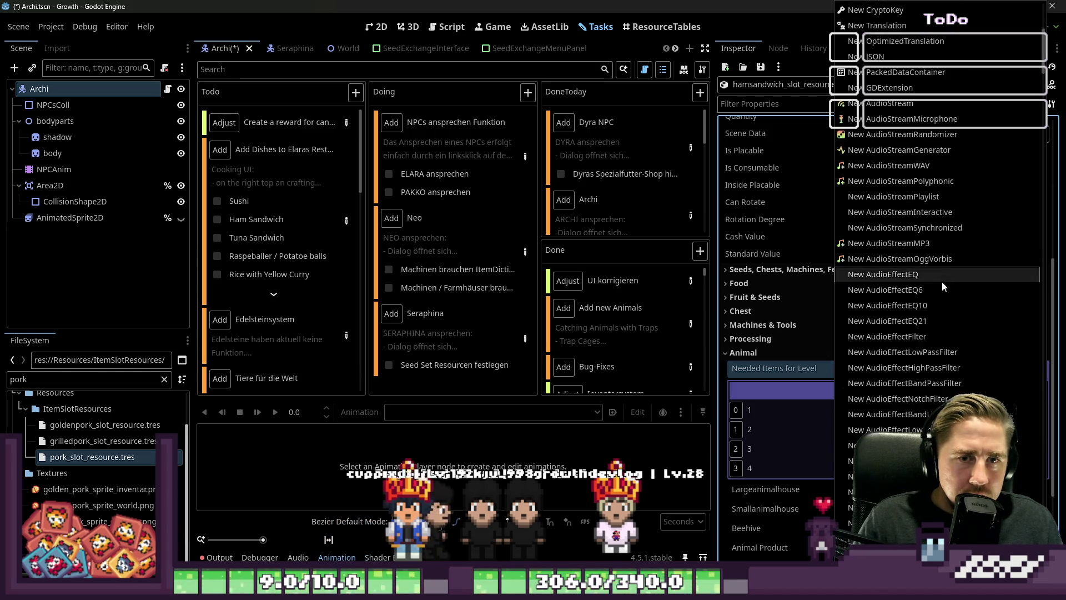
scroll(926, 358, "down", 10)
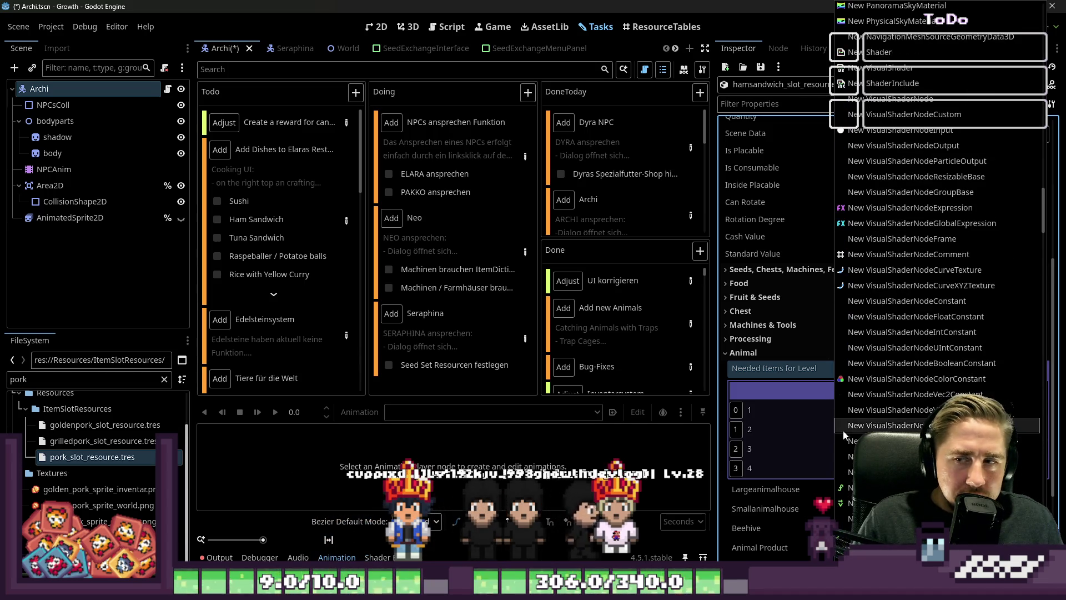
left_click(808, 437)
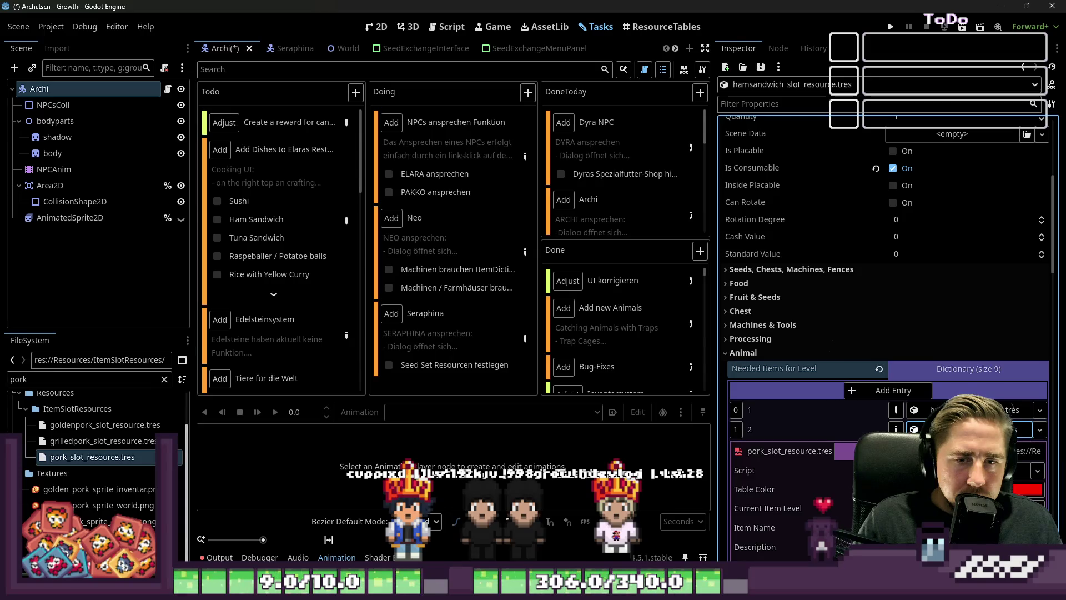
left_click(81, 441)
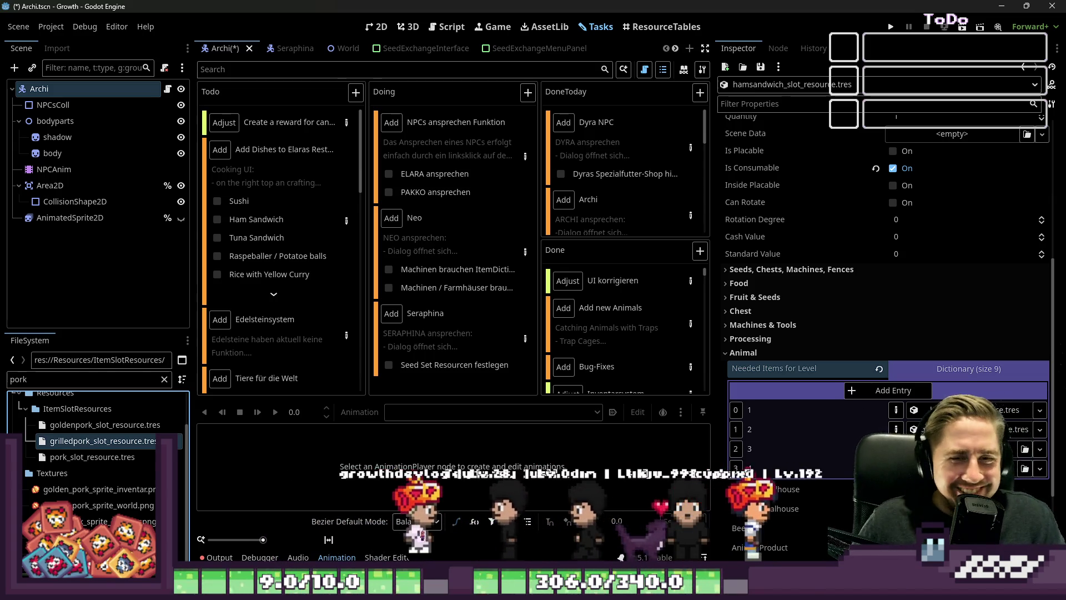
left_click(87, 382)
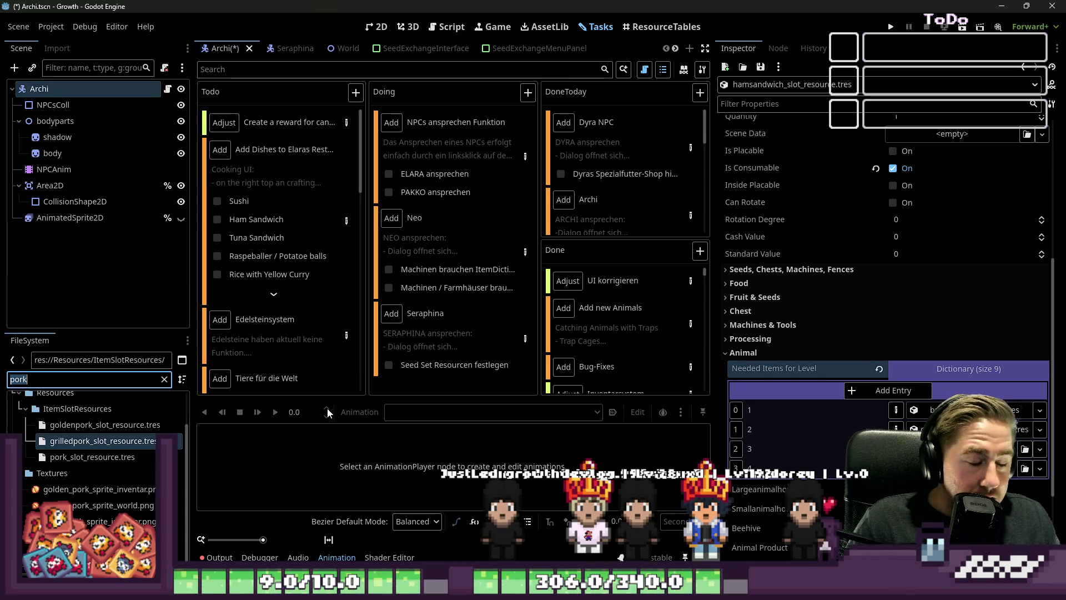
Step: Open the Add Dishes to Elaras Restaurant card to view its Task Details
left_click(346, 221)
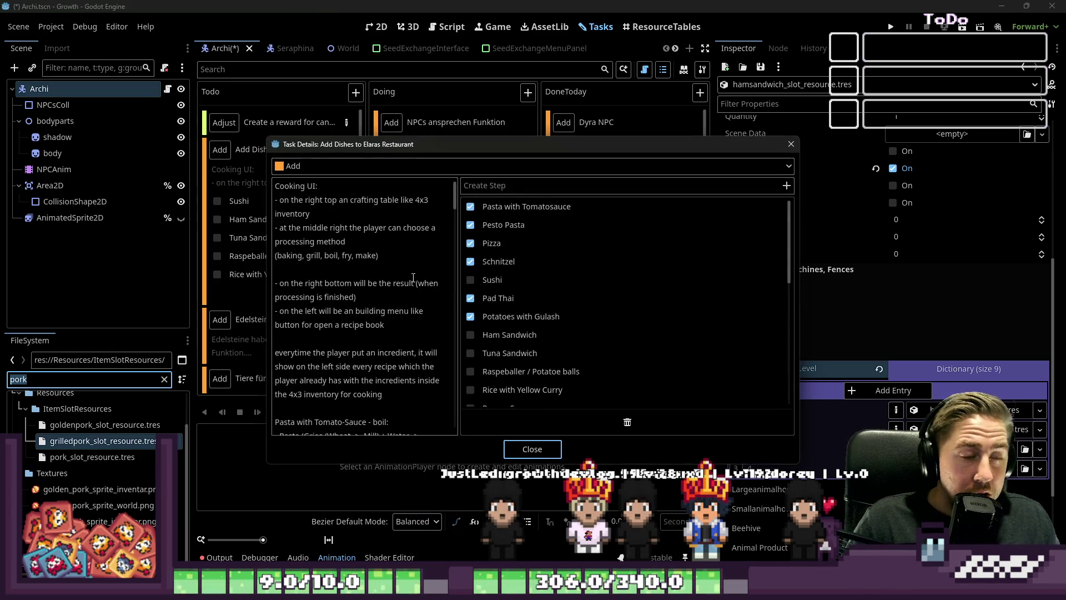
Step: Scroll the task description down to the Ham Sandwich recipe and close the details
scroll(387, 310, "down", 5)
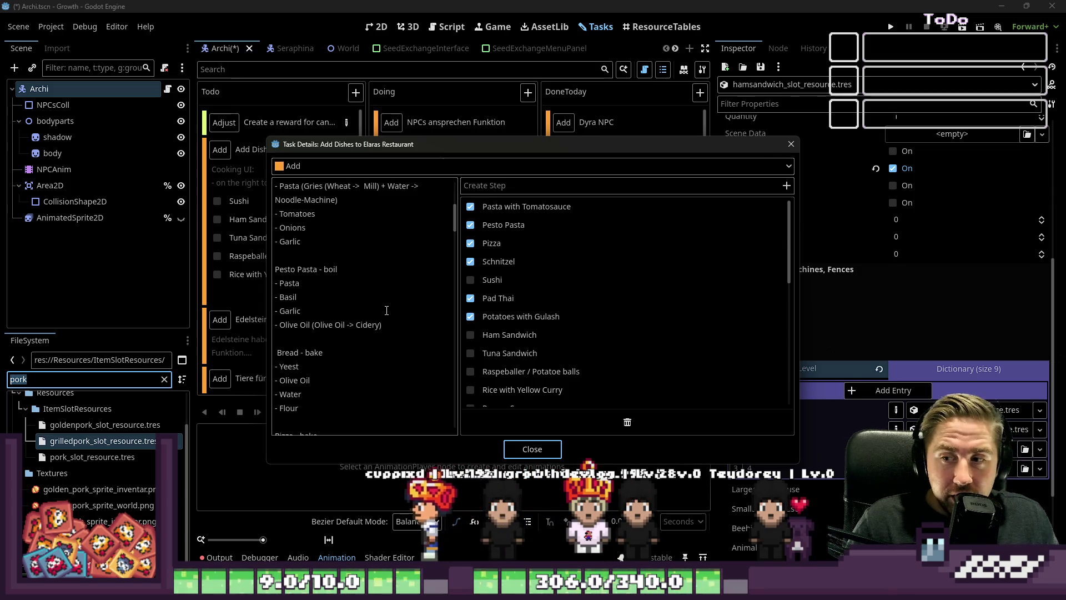
scroll(301, 362, "down", 3)
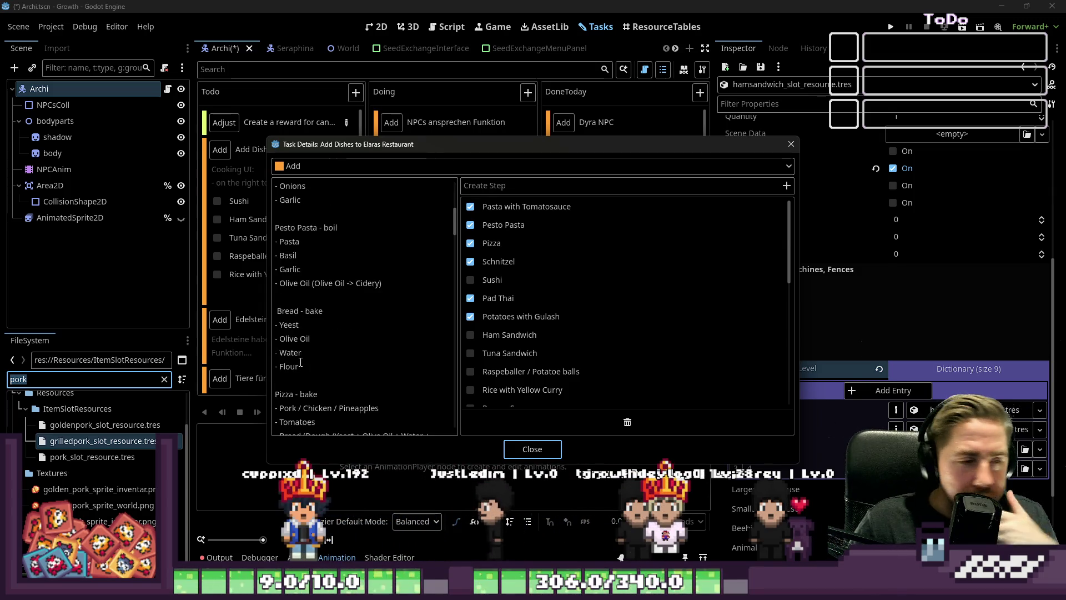
scroll(300, 362, "down", 8)
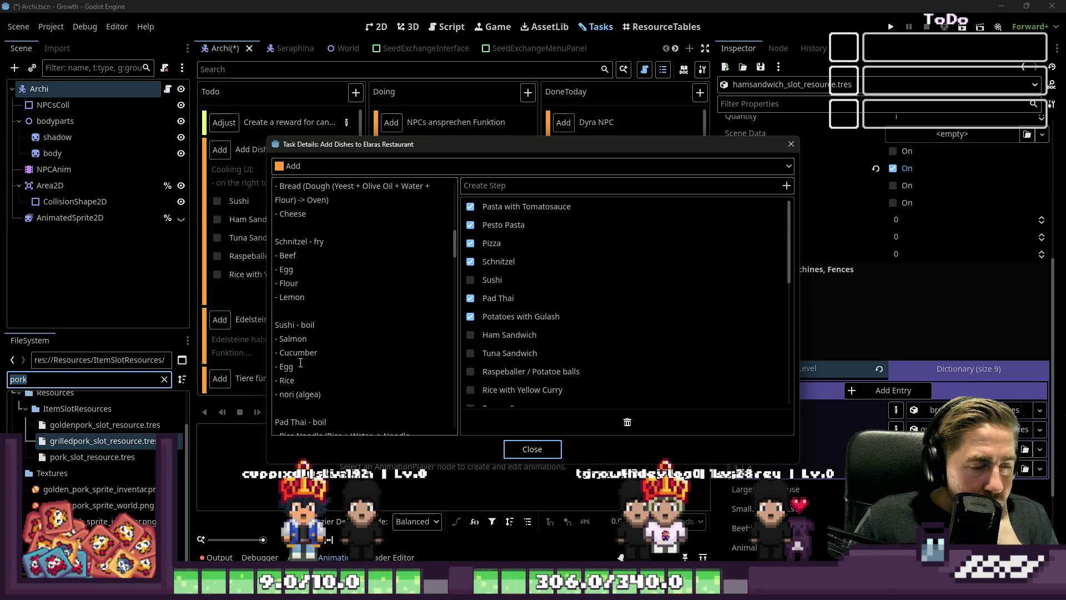
scroll(301, 362, "down", 15)
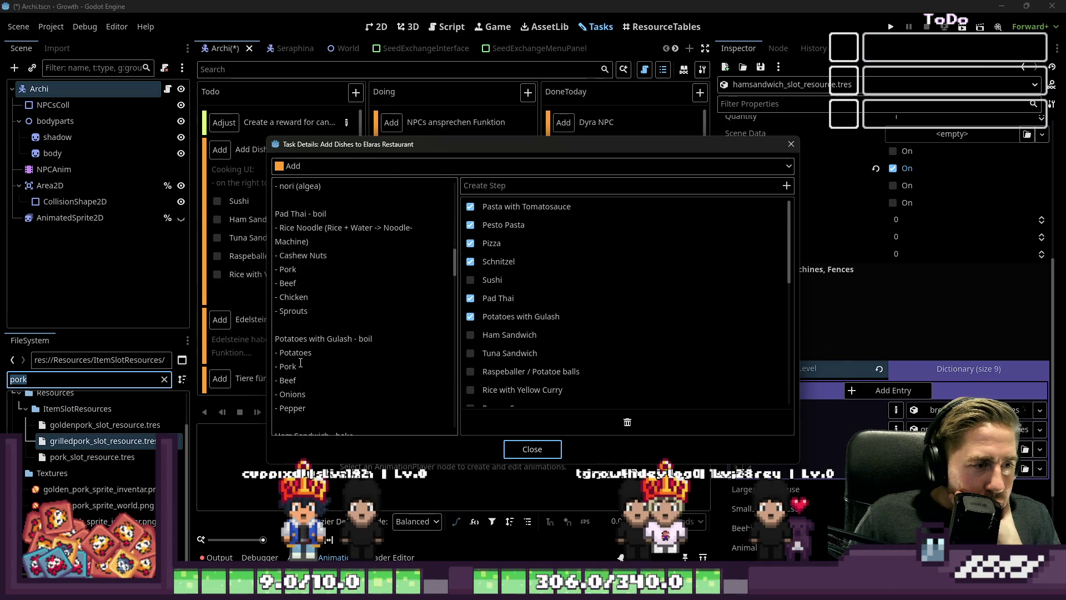
scroll(304, 374, "down", 3)
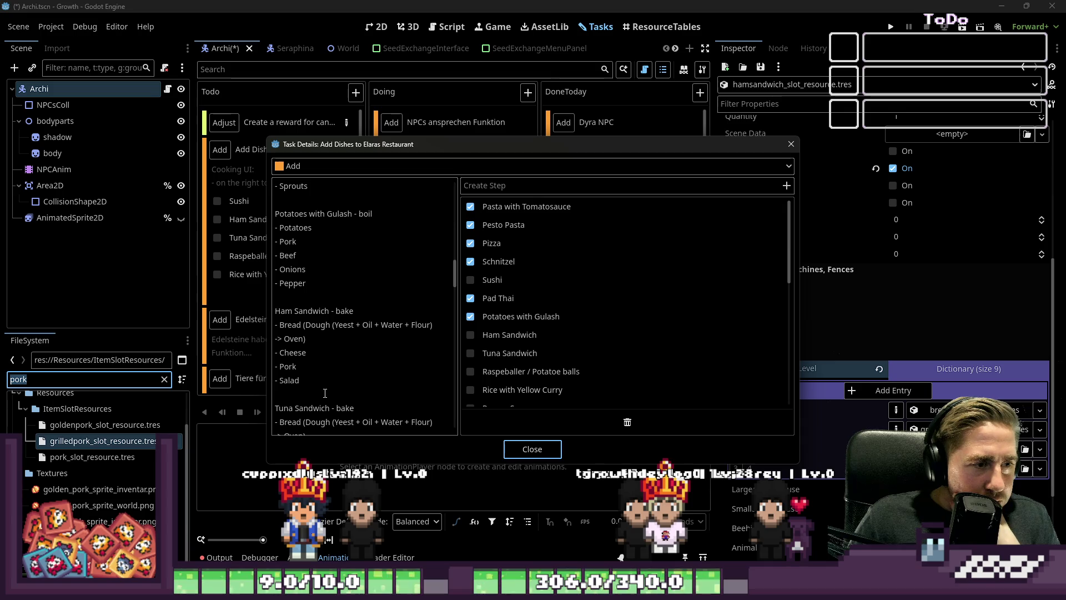
left_click(531, 456)
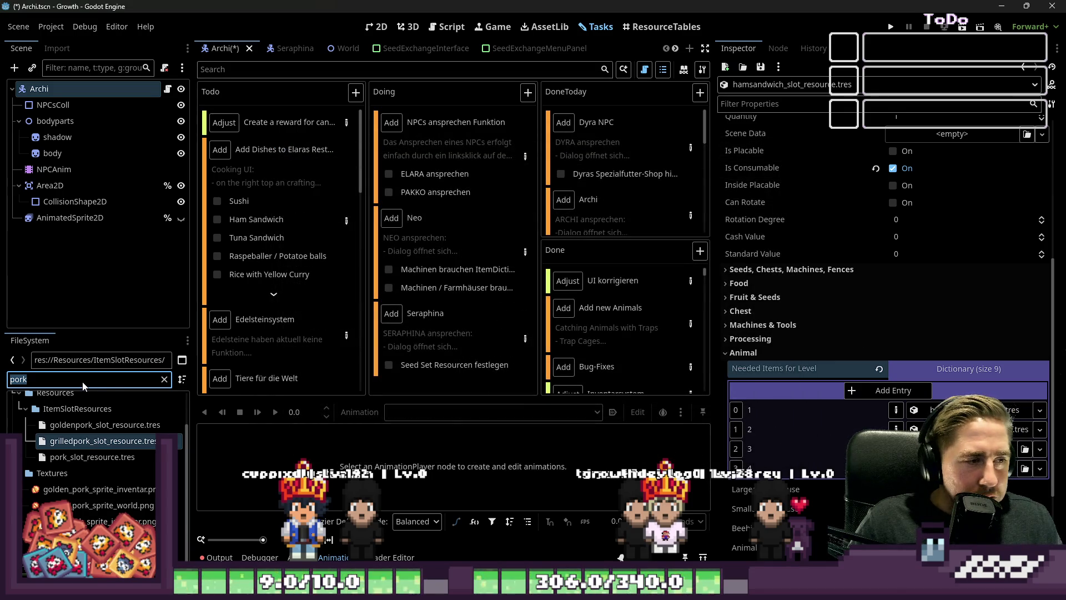
Step: Look up cheese_slot_resource.tres and salad files, clear the filter, and show the 2D view
type("che")
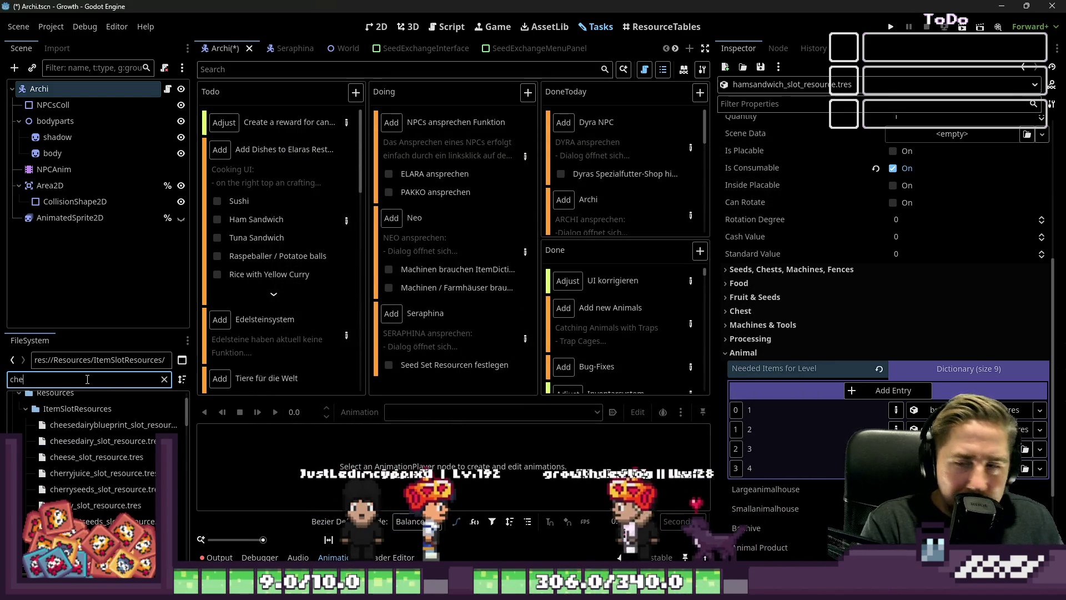
type("ese")
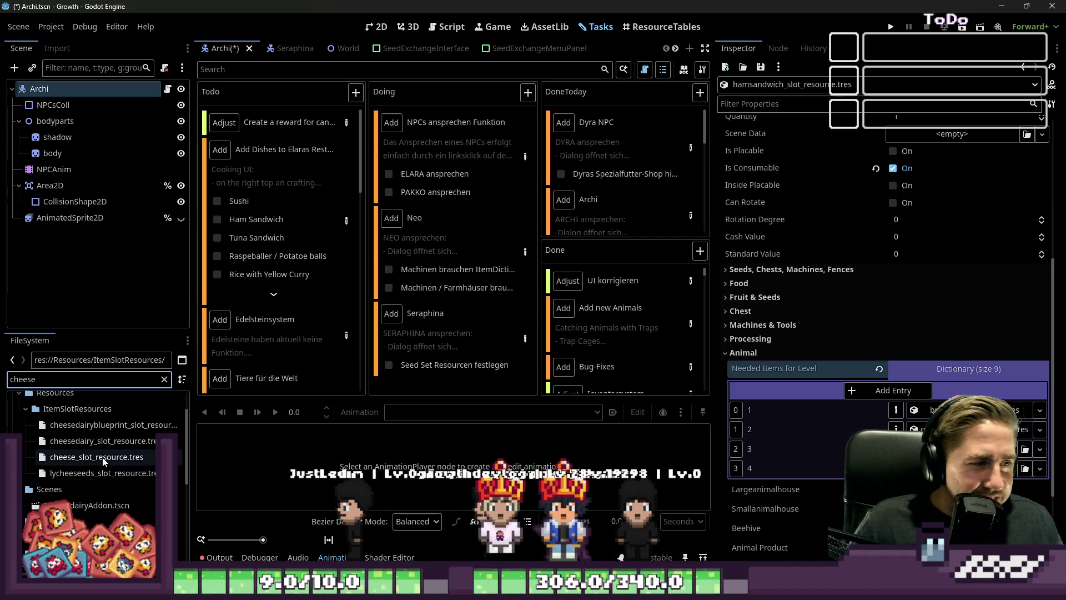
left_click(100, 458)
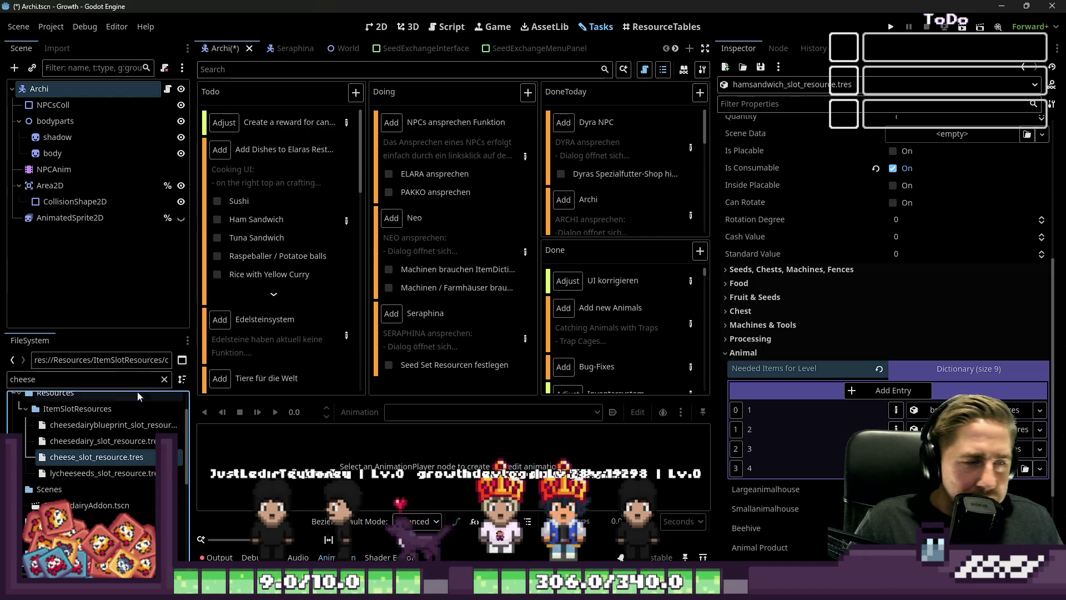
double_click(88, 379)
type("salad")
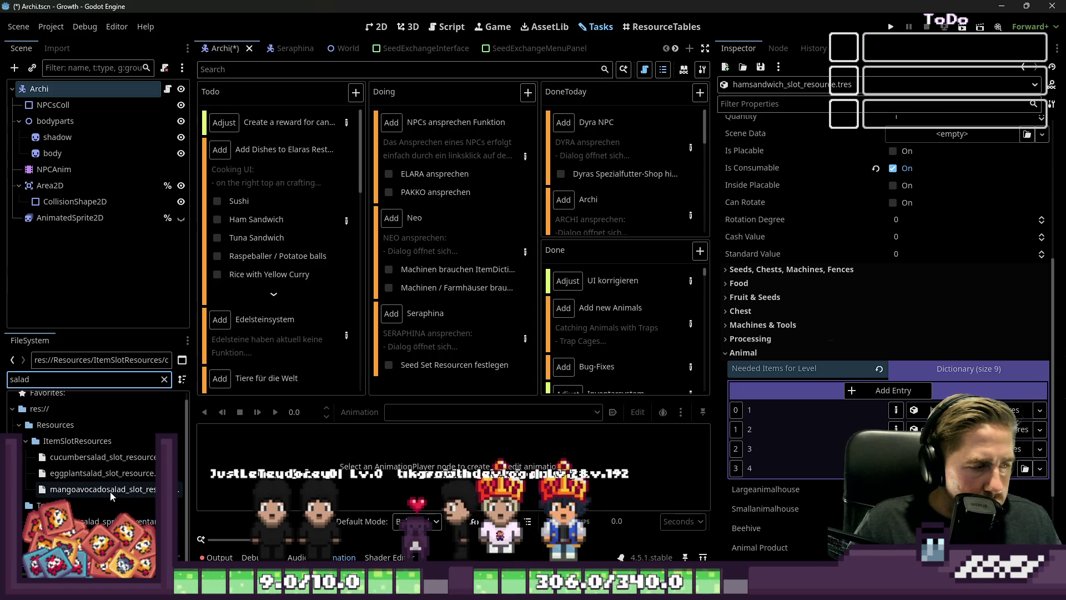
key("ctrl+a")
key("BackSpace")
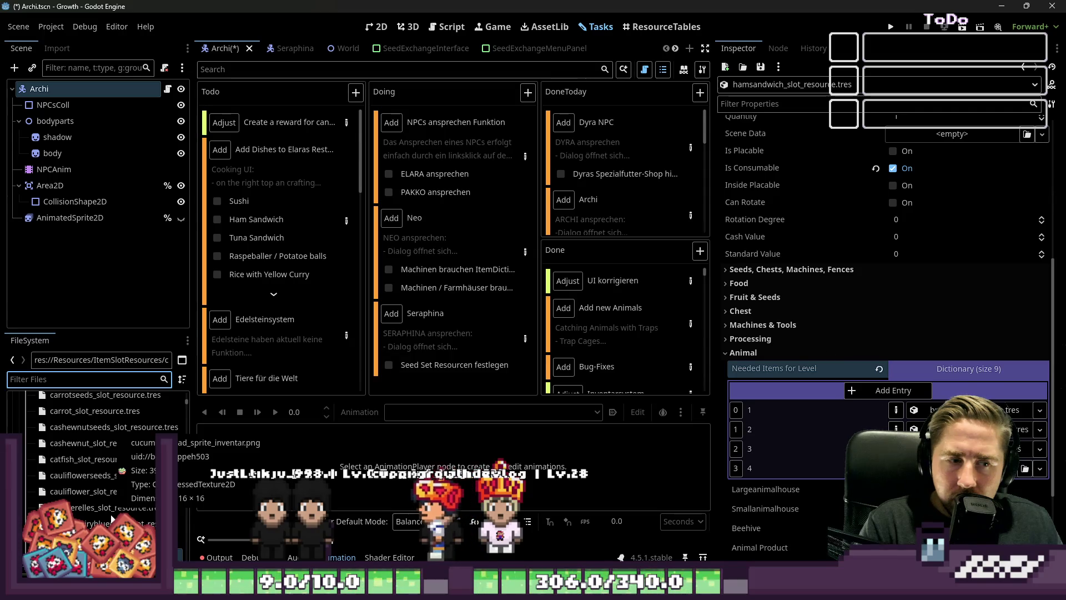
left_click(454, 35)
left_click(377, 28)
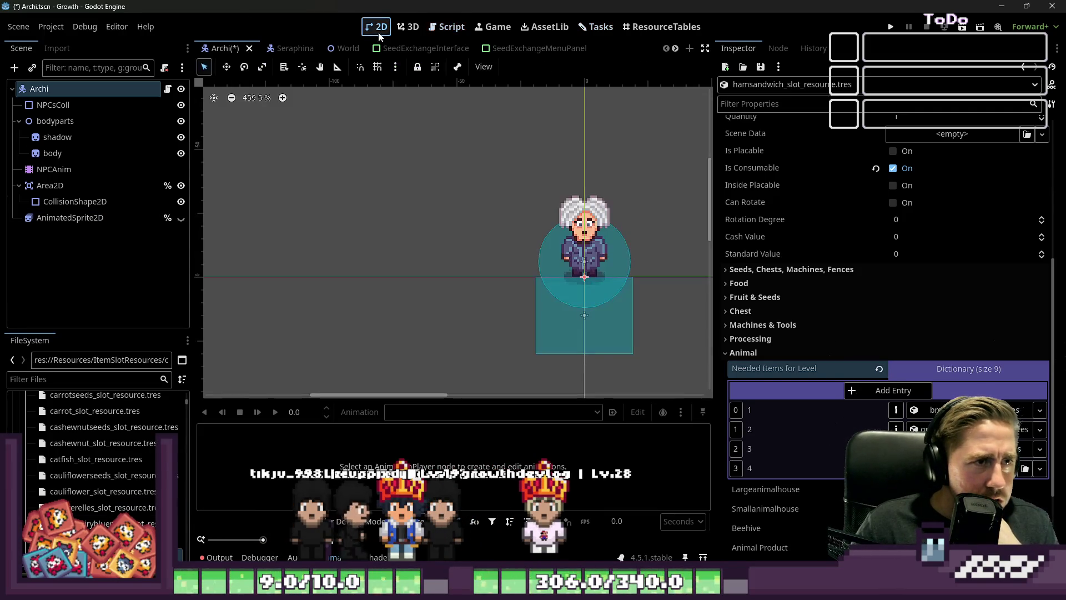
Step: Show ResourceTables sorted by Item Type on the f-fr fruit page
left_click(587, 31)
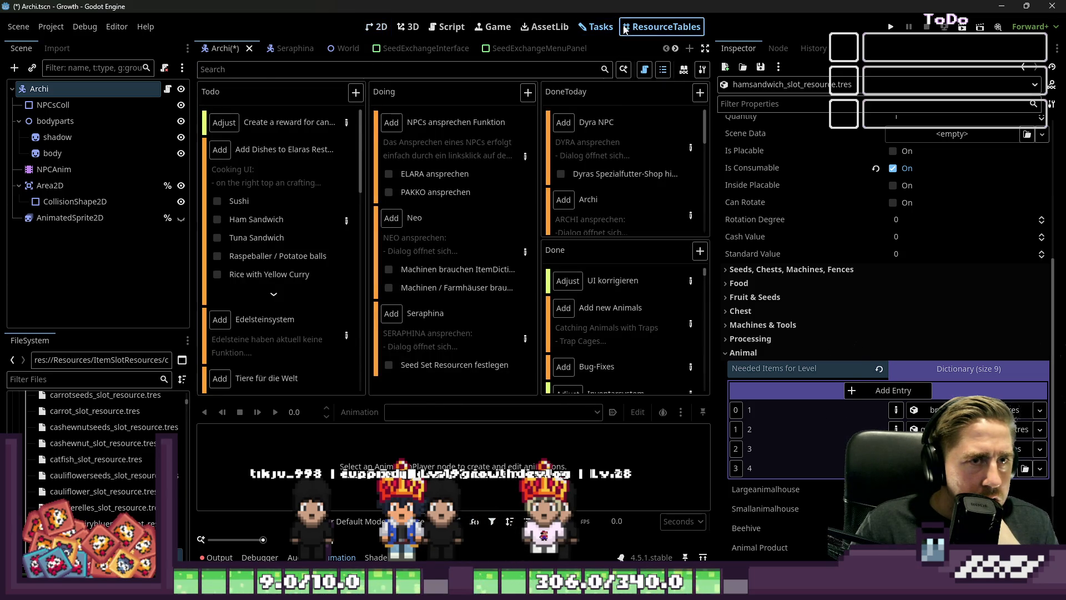
left_click(625, 29)
left_click(508, 128)
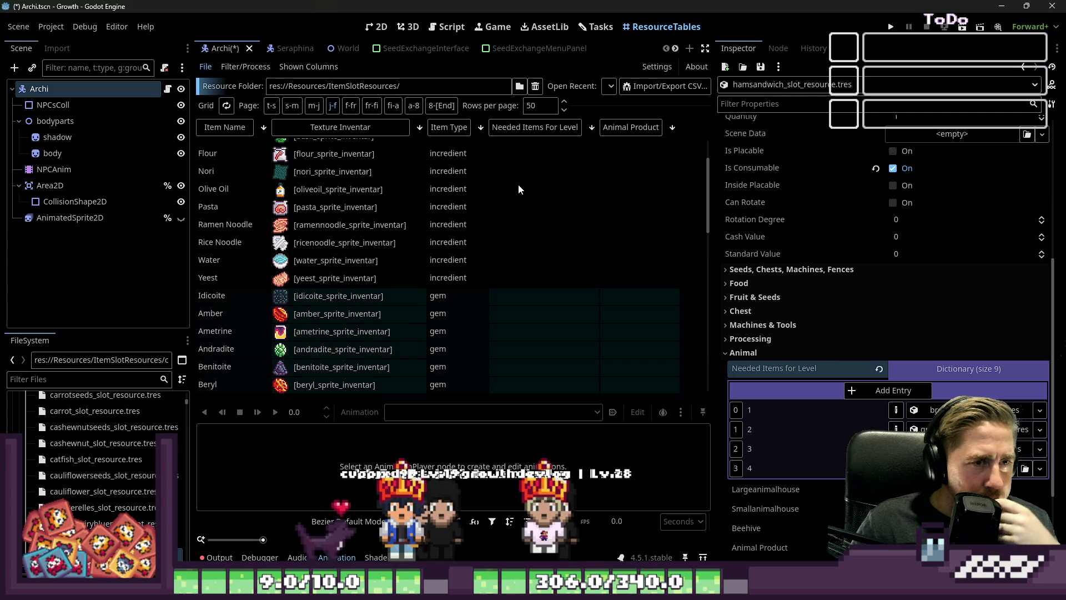
scroll(499, 211, "down", 10)
scroll(475, 244, "down", 5)
scroll(468, 214, "up", 3)
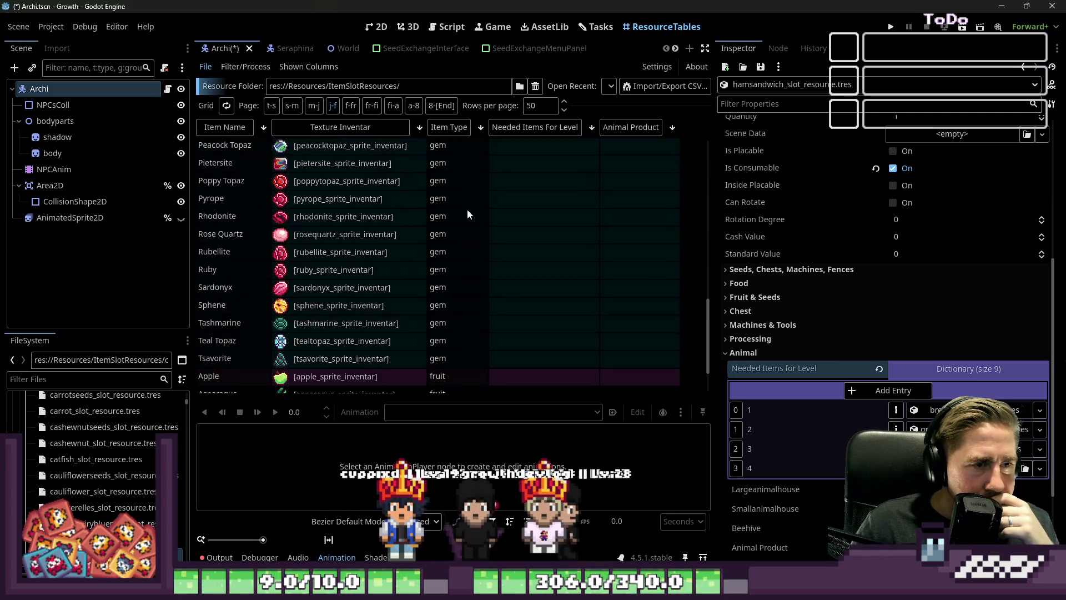
left_click(351, 106)
scroll(461, 196, "down", 3)
scroll(461, 197, "down", 1)
scroll(399, 250, "down", 2)
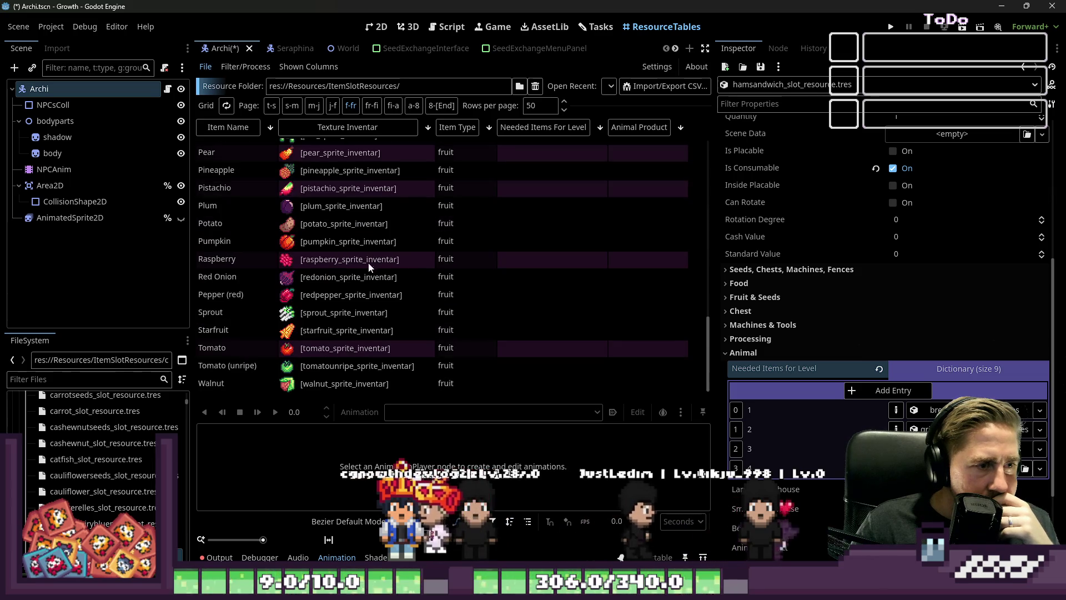
scroll(333, 322, "up", 2)
scroll(332, 336, "up", 5)
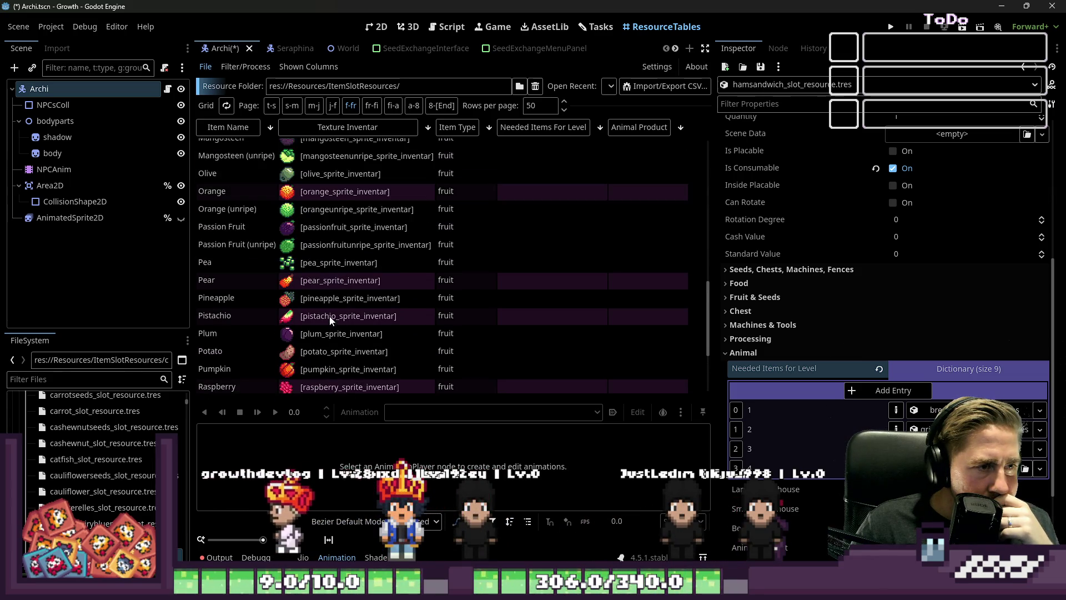
scroll(328, 311, "up", 2)
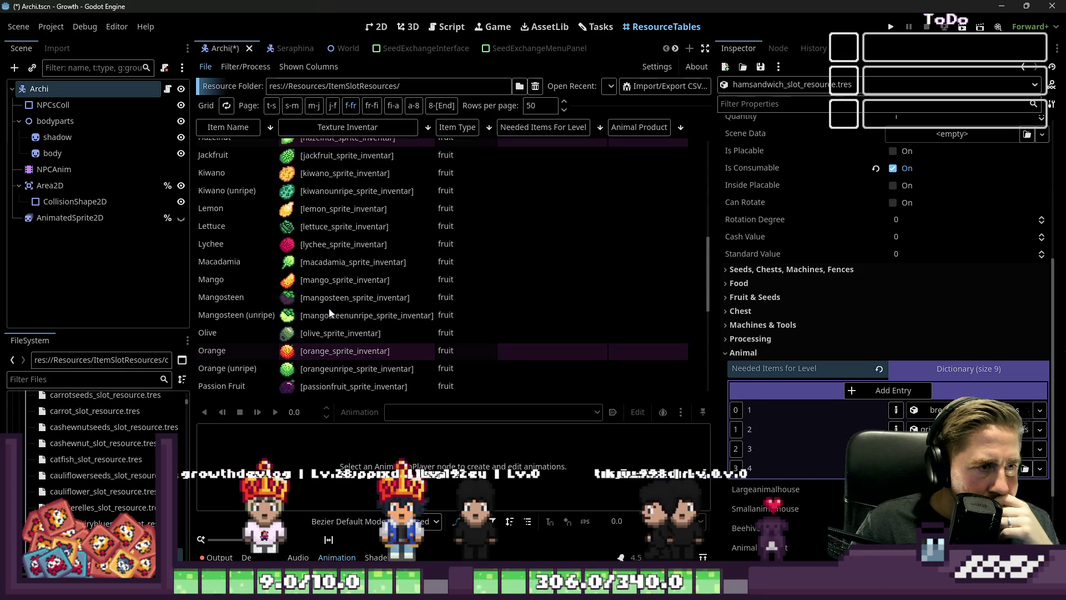
Step: Filter files for 'lettuce' and select lettuce_slot_resource.tres
left_click(88, 379)
type("lettuce")
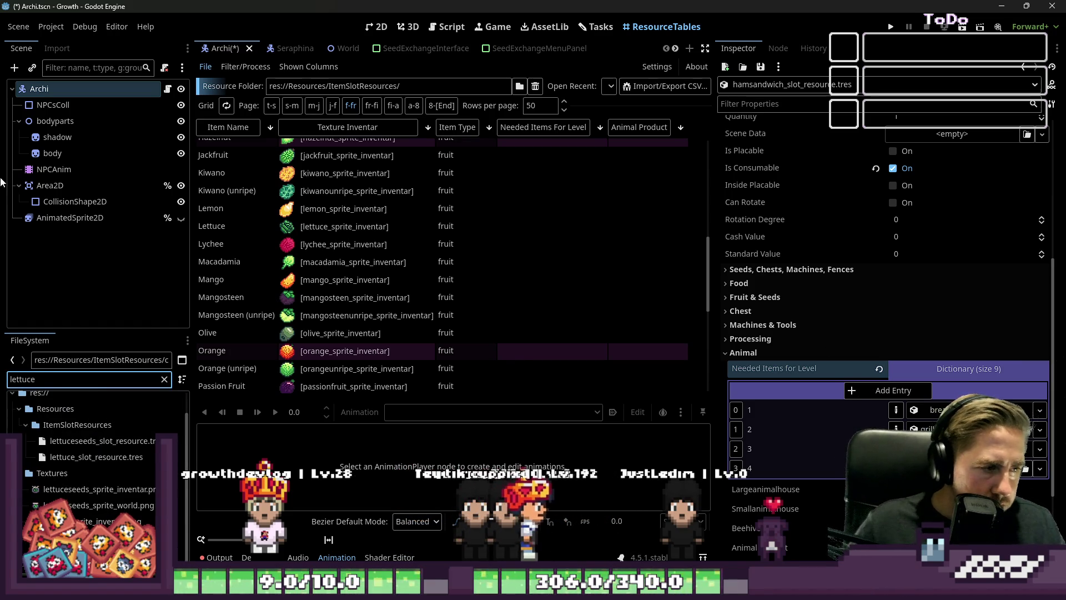
left_click(84, 455)
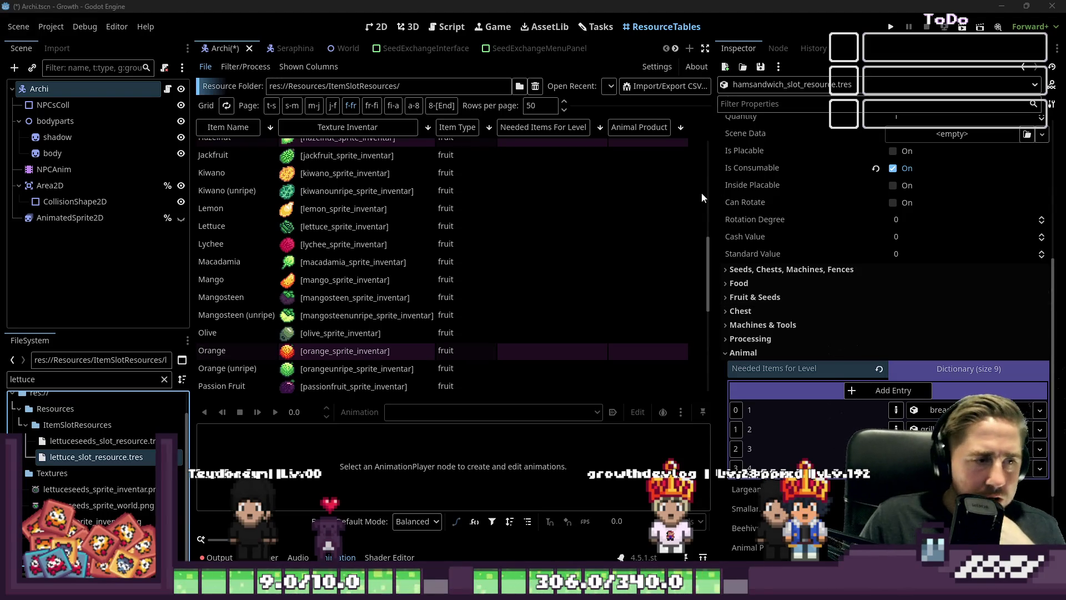
Step: Re-expand Needed Items for Level and change entry 0's key type to a resource
left_click(976, 368)
left_click(977, 368)
scroll(966, 383, "down", 3)
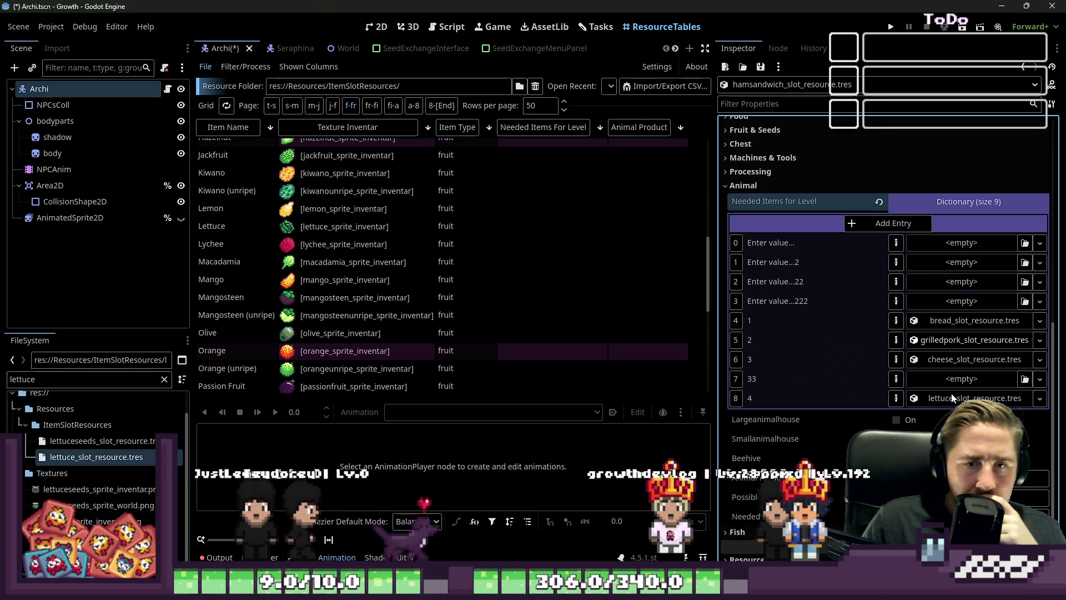
scroll(1038, 475, "up", 2)
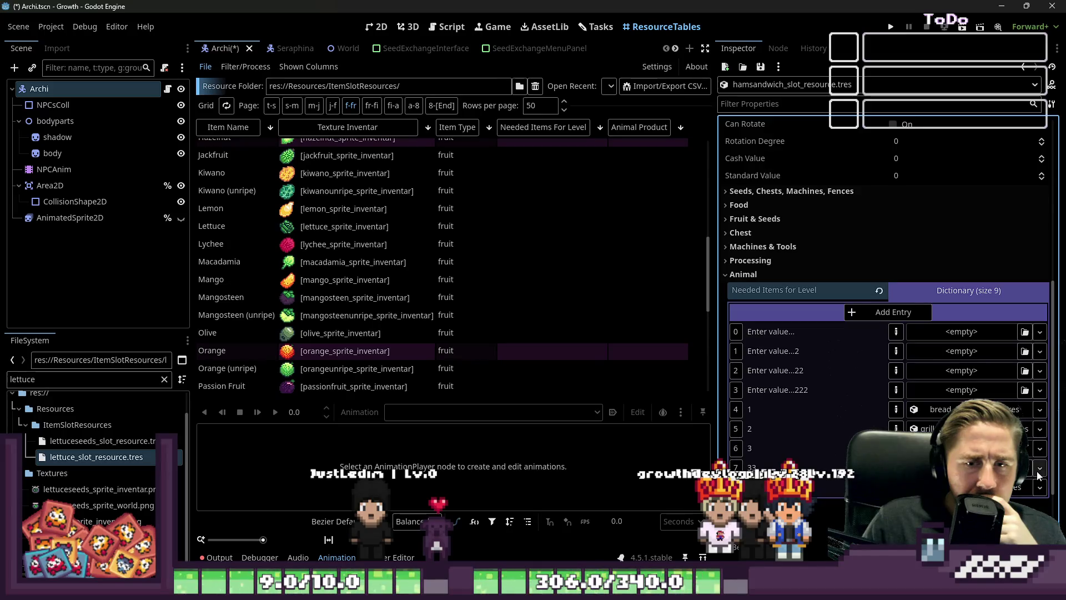
left_click(1038, 472)
left_click(781, 415)
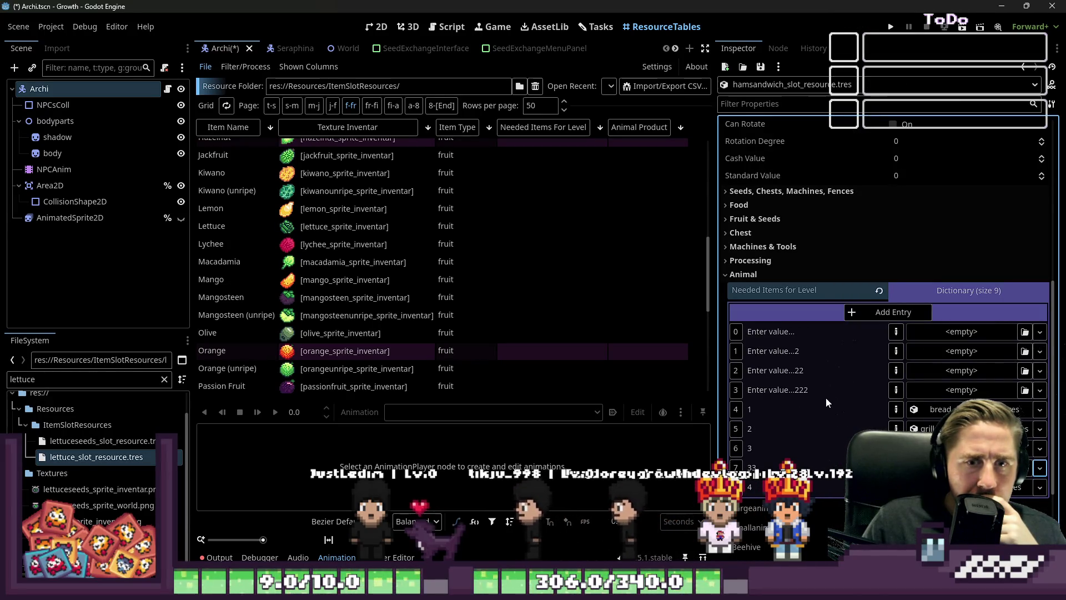
left_click(896, 333)
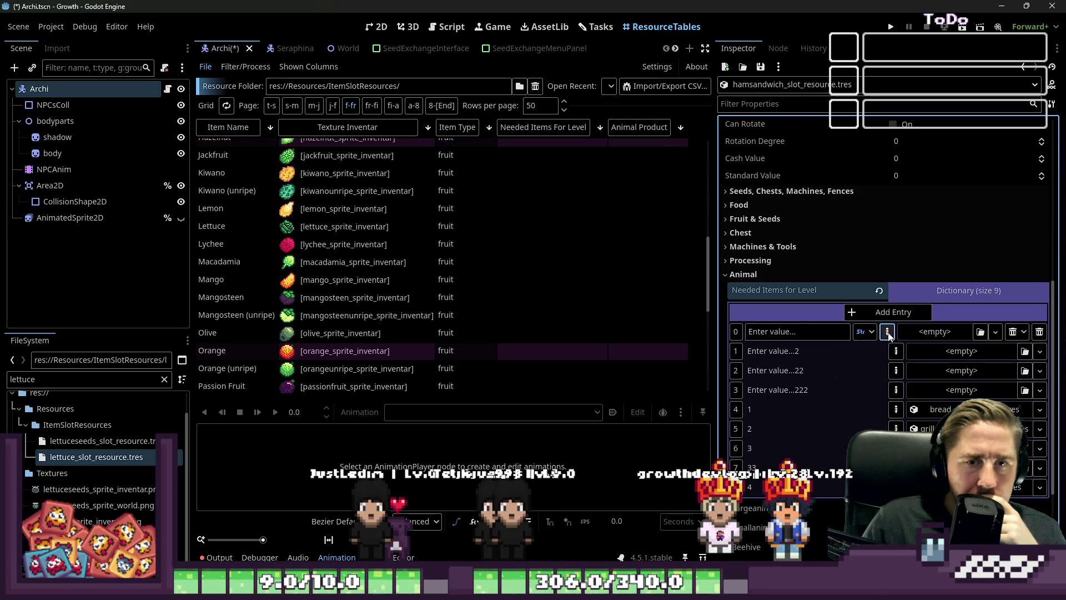
left_click(888, 333)
left_click(876, 332)
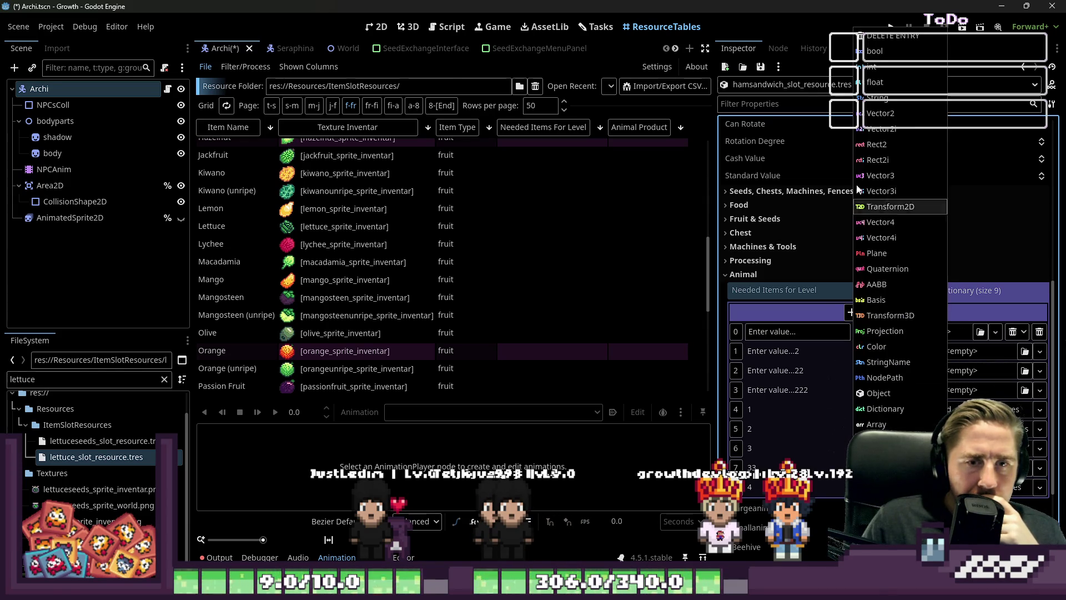
left_click(878, 393)
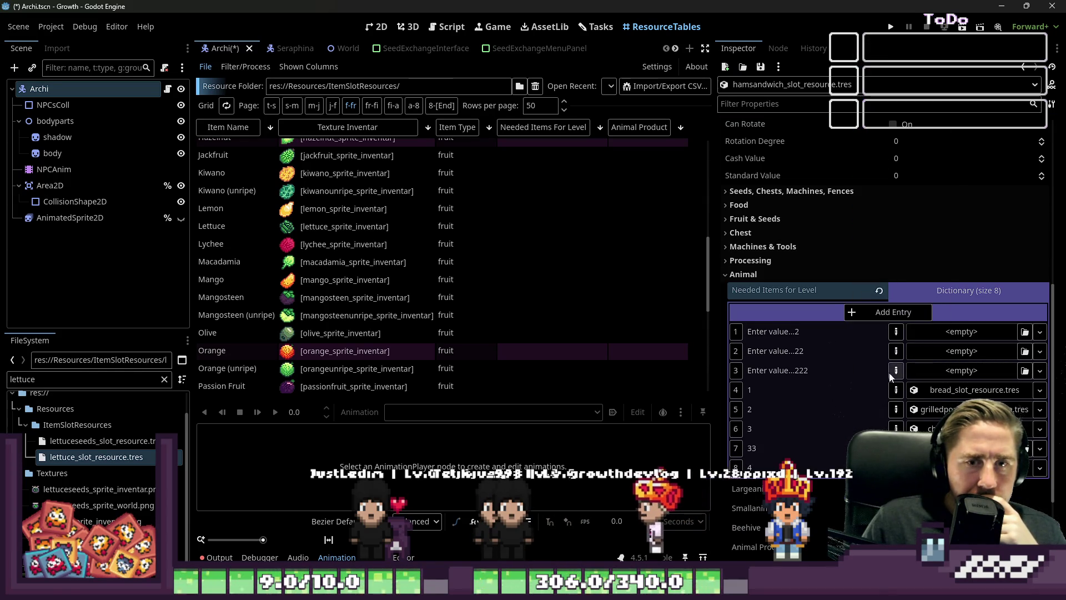
left_click(882, 332)
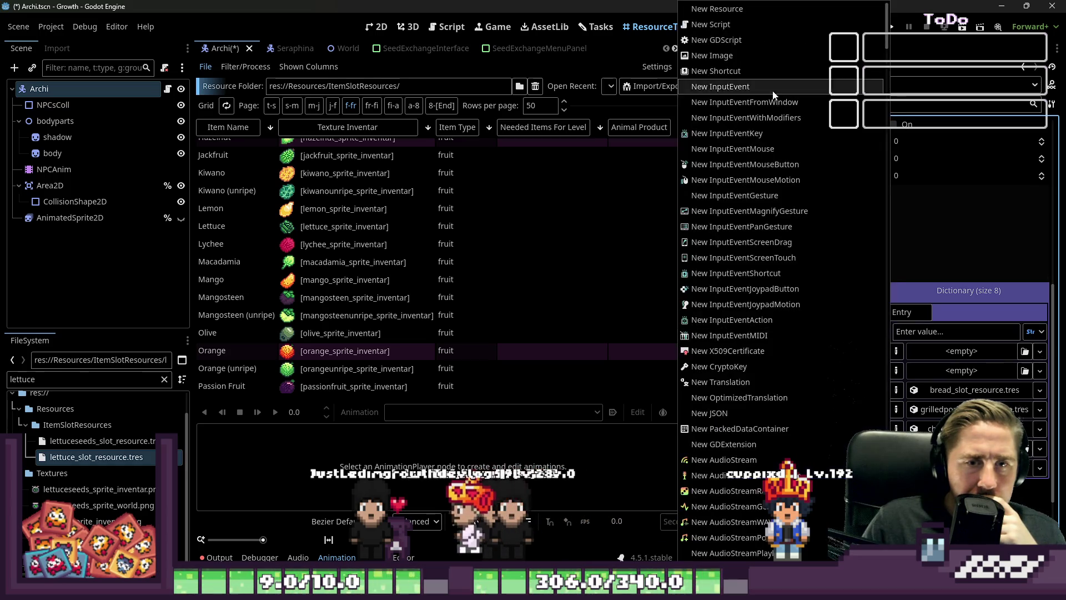
key("Escape")
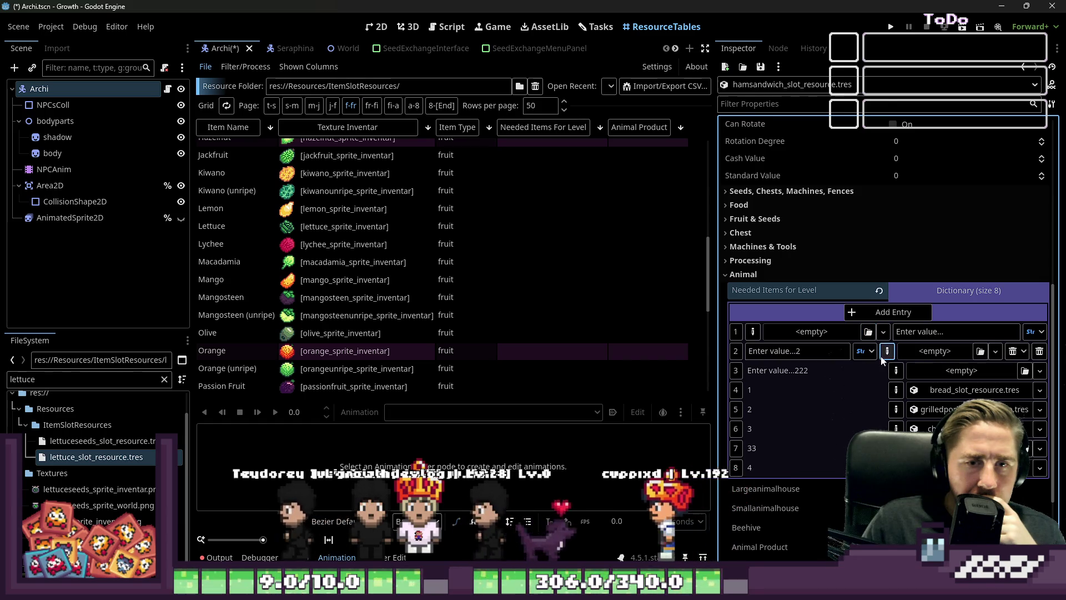
Step: Delete entry 2 and switch entries 1 and 3 keys back to String
left_click(885, 351)
left_click(890, 36)
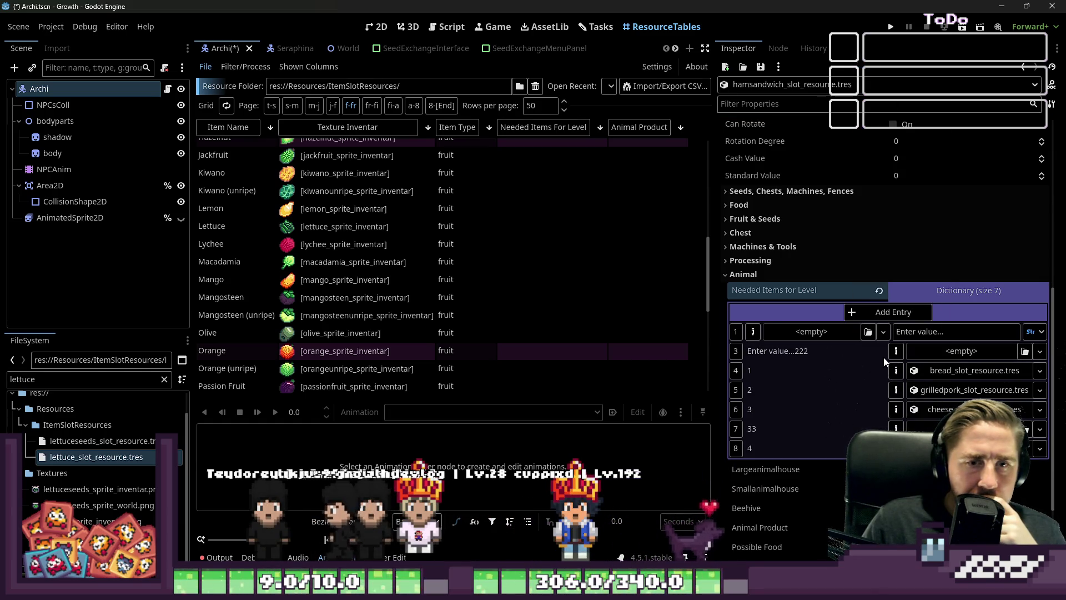
left_click(868, 351)
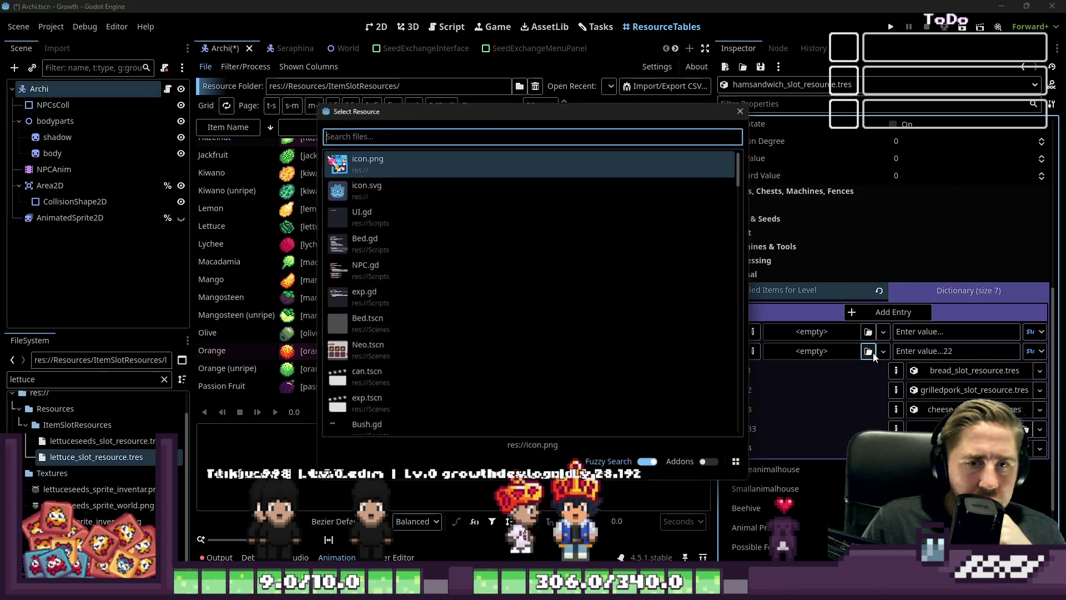
key("Escape")
left_click(884, 350)
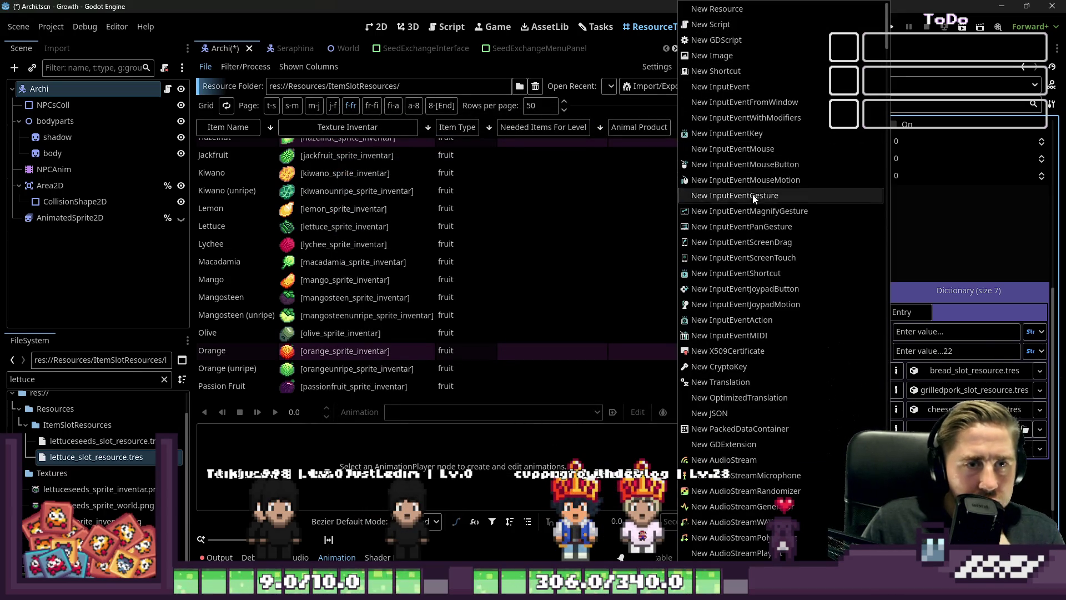
left_click(897, 351)
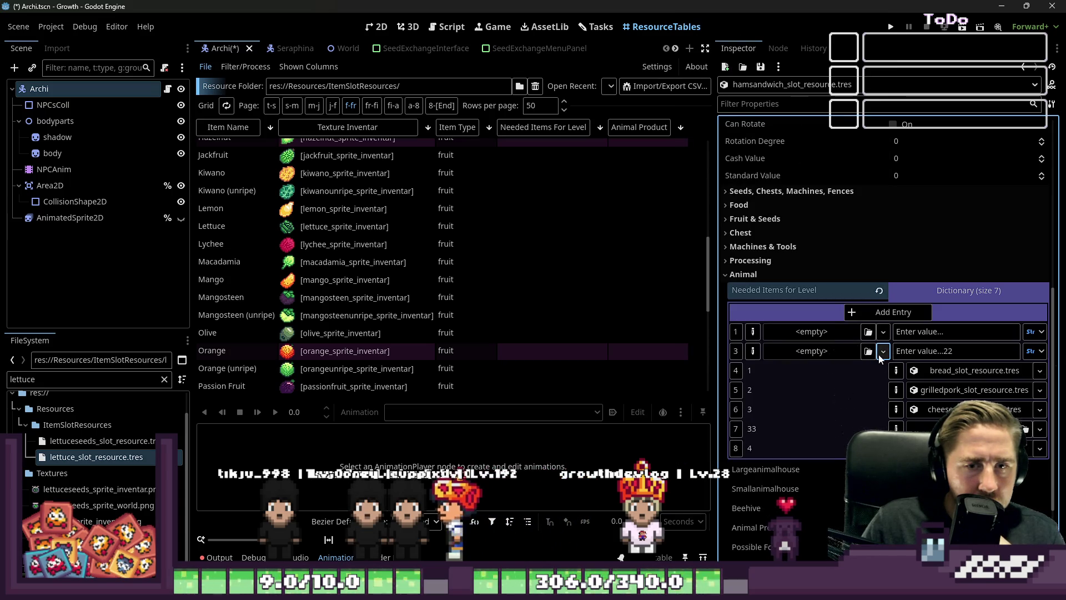
left_click(883, 349)
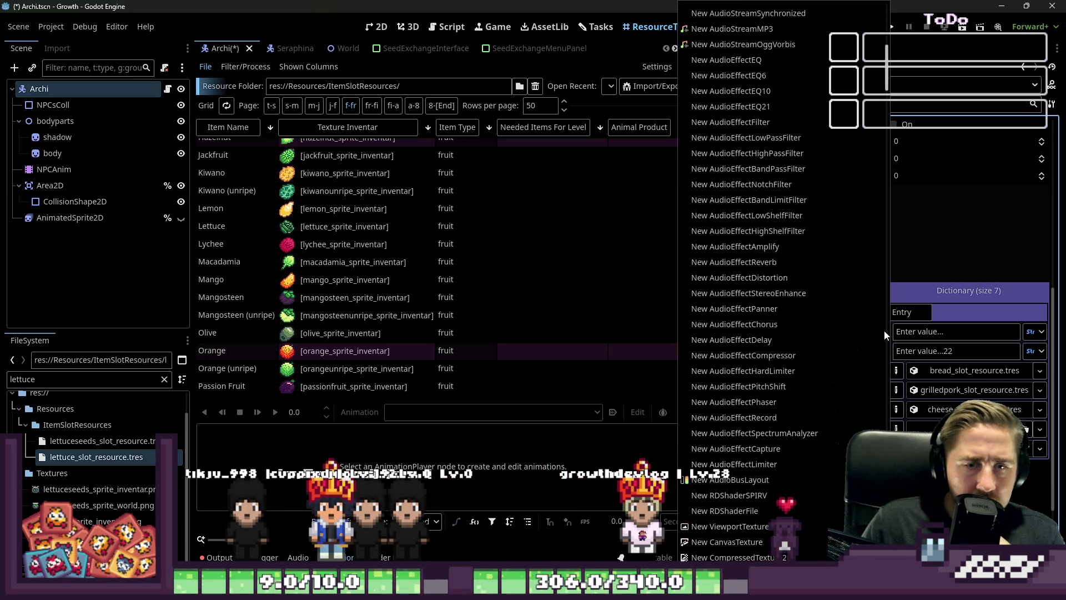
left_click(890, 375)
left_click(753, 332)
left_click(753, 351)
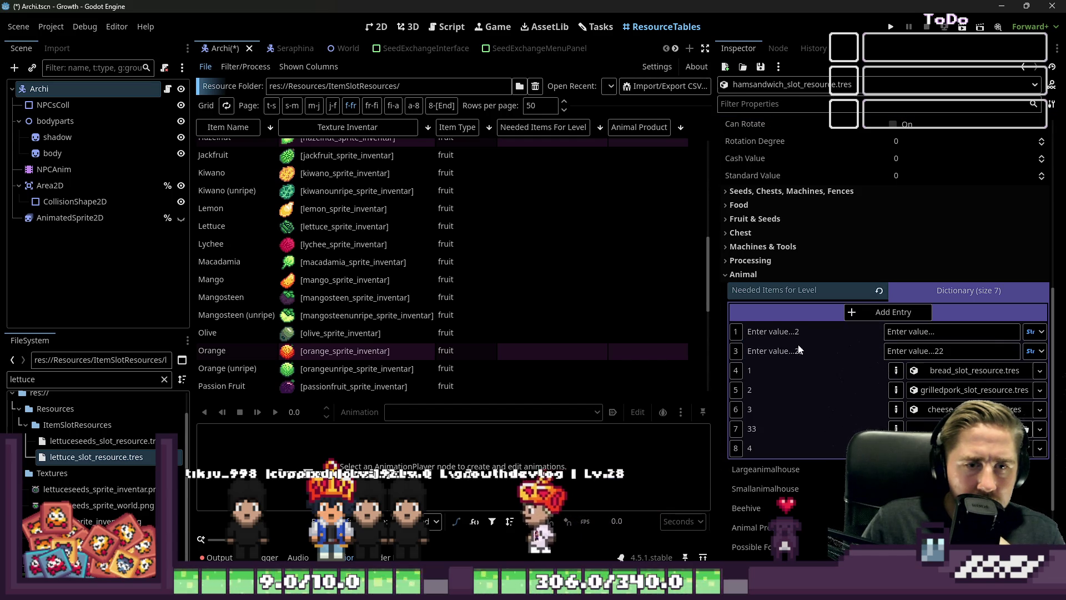
mouse_move(713, 317)
left_mouse_down()
mouse_move(880, 322)
mouse_move(609, 333)
left_mouse_up()
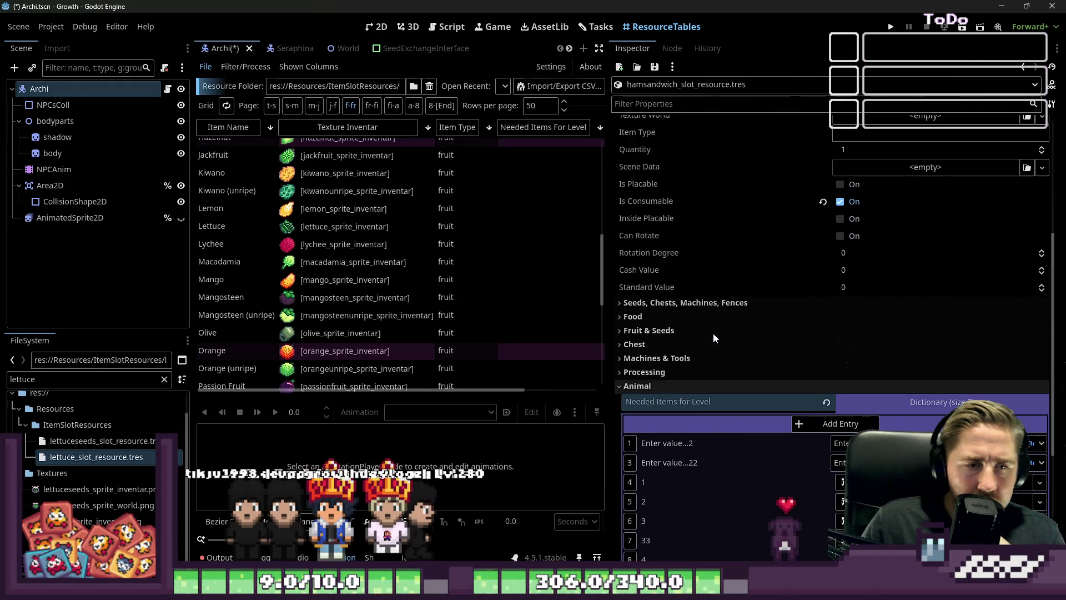
Step: Delete the entry keyed 33 from the Needed Items for Level dictionary
scroll(714, 337, "down", 3)
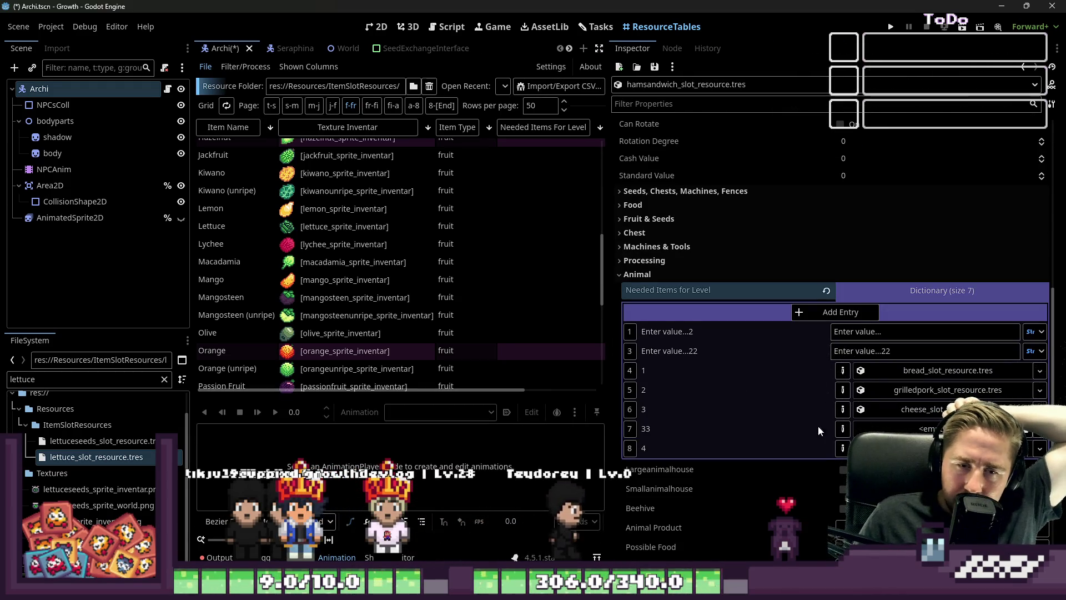
left_click(831, 431)
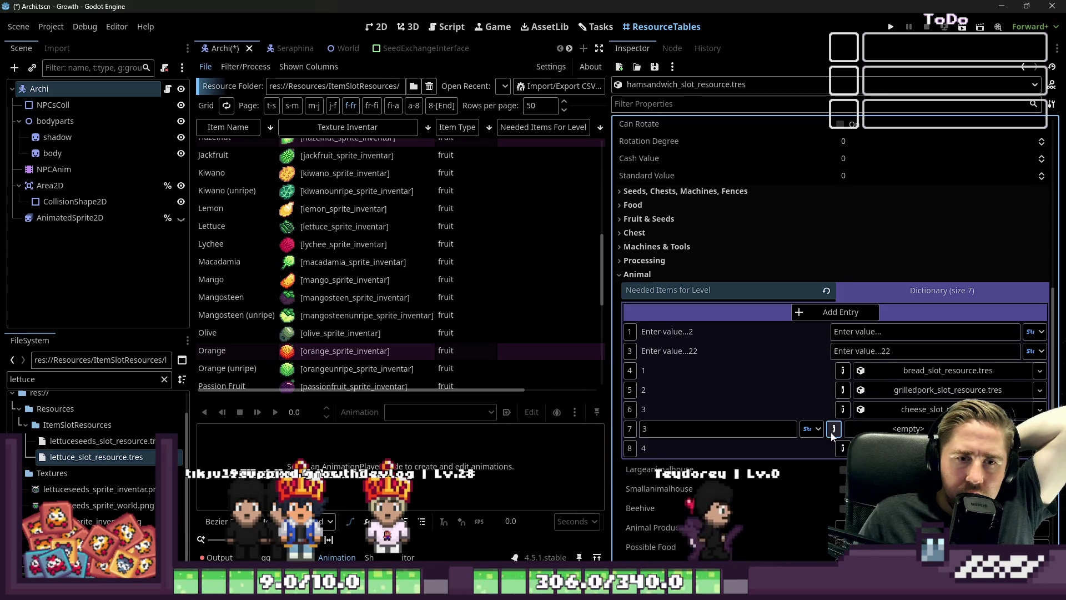
left_click(812, 428)
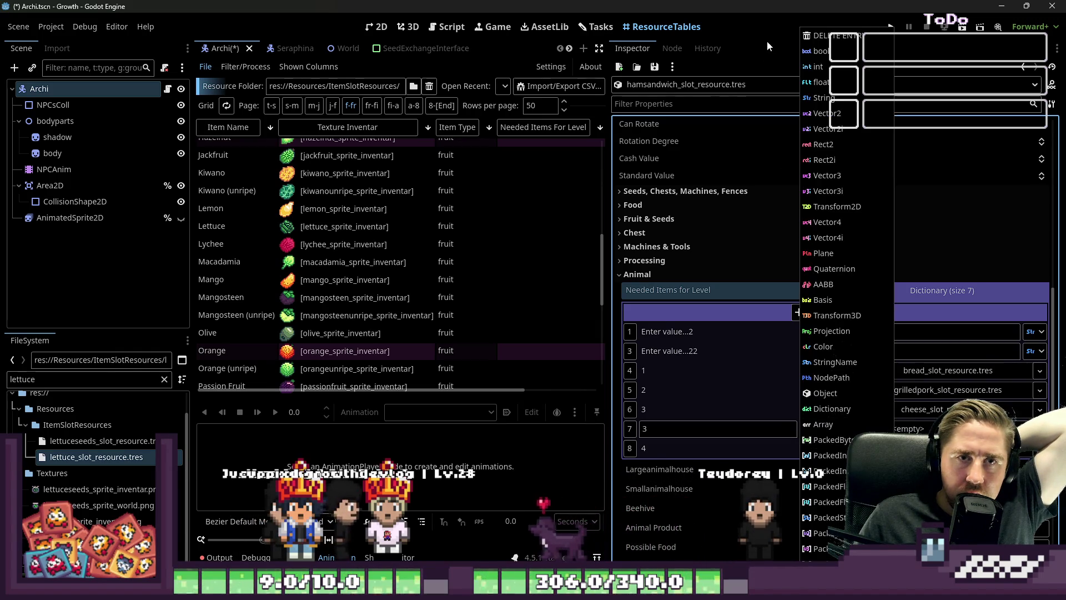
left_click(819, 33)
left_click(908, 288)
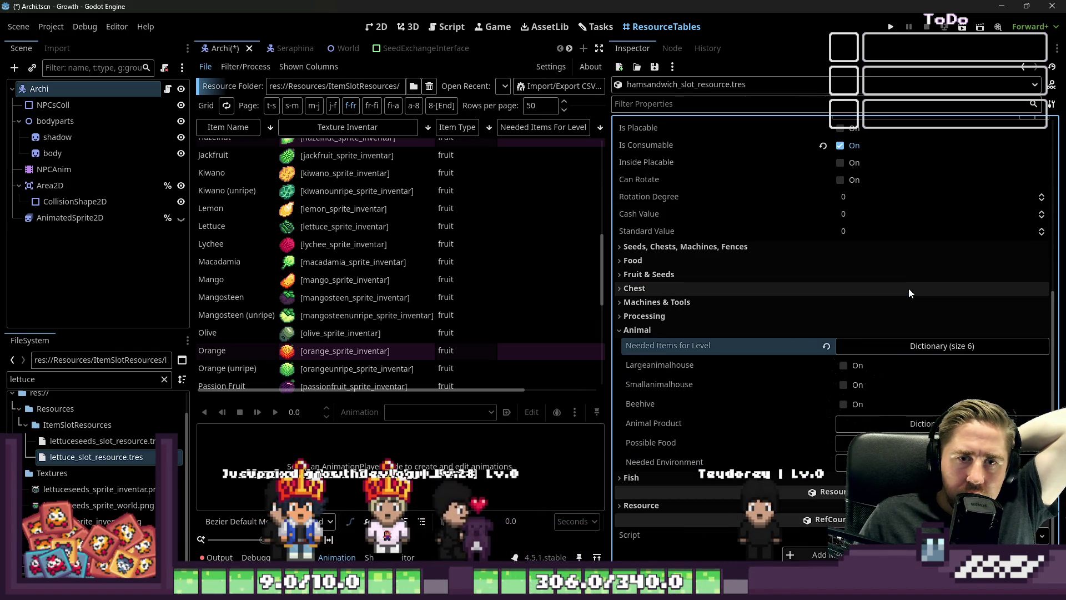
Step: Delete the first leftover empty entry, leaving the next key's resource unset
left_click(894, 344)
left_click(843, 386)
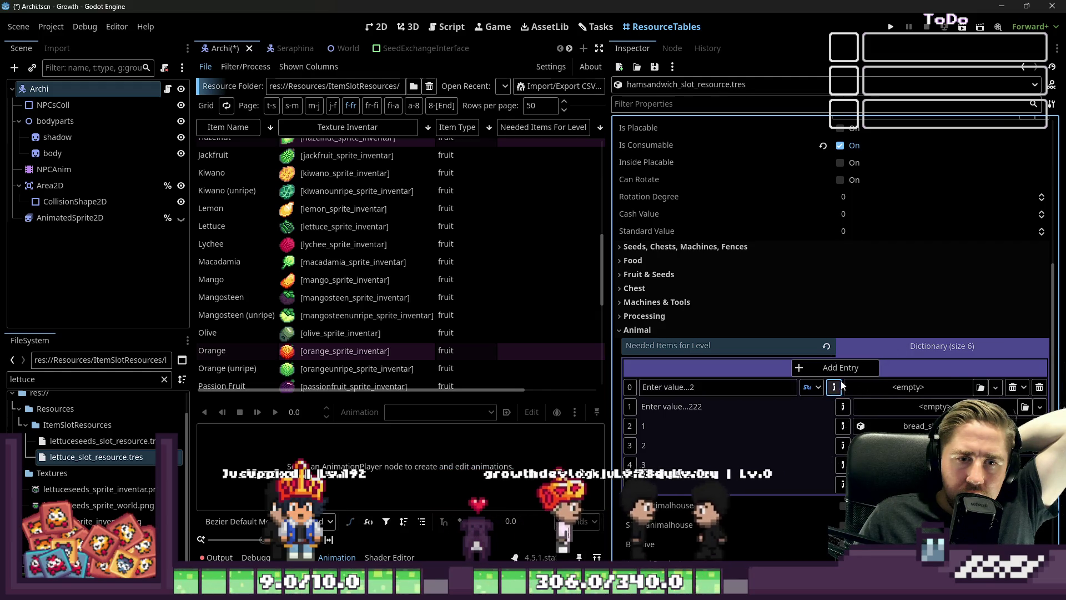
left_click(812, 387)
left_click(825, 39)
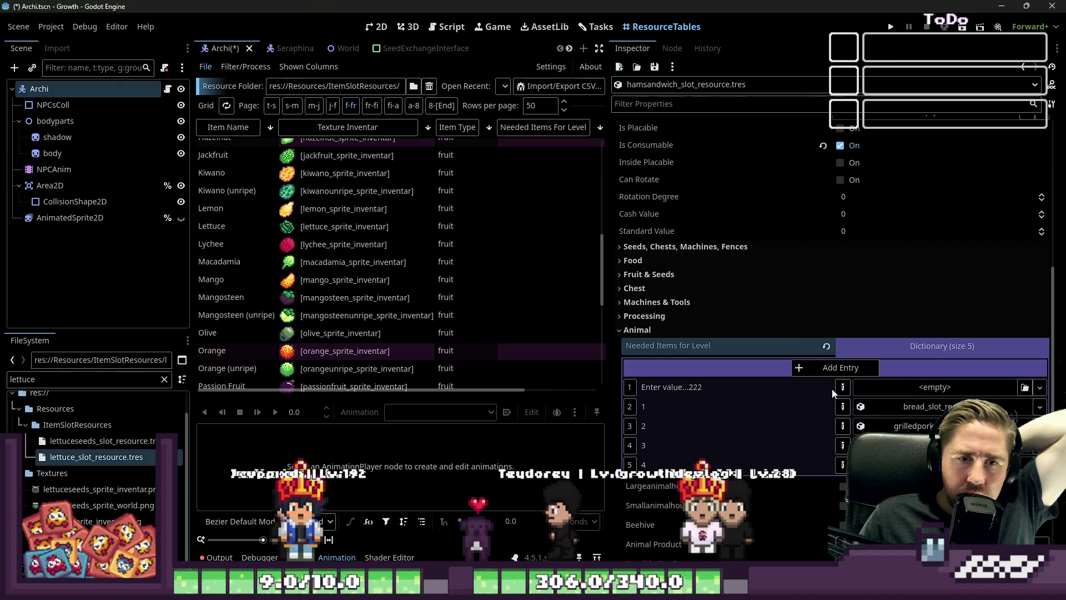
left_click(814, 387)
left_click(741, 110)
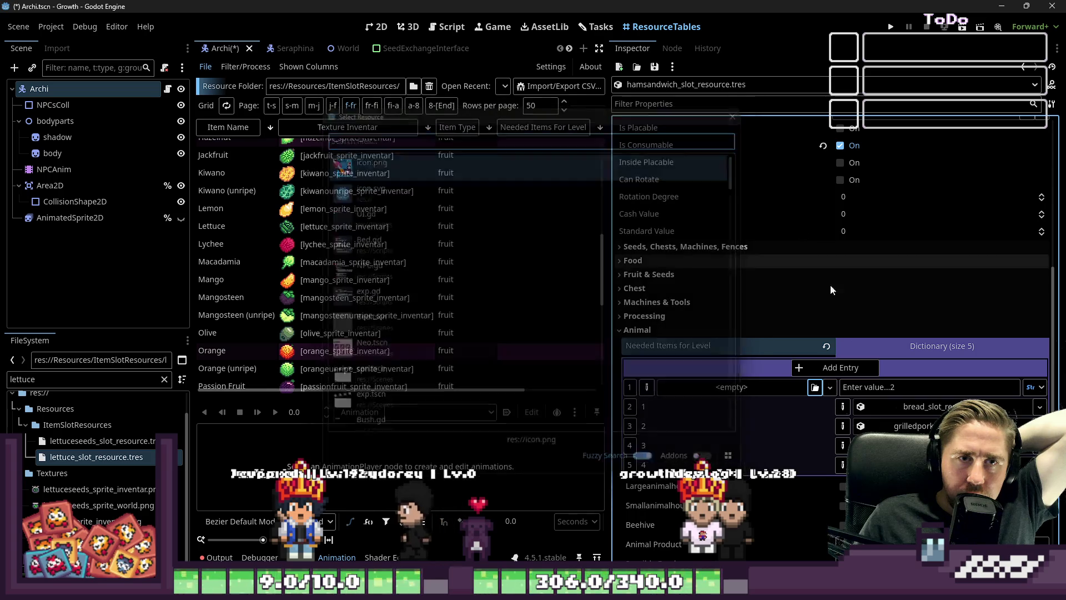
left_click(830, 387)
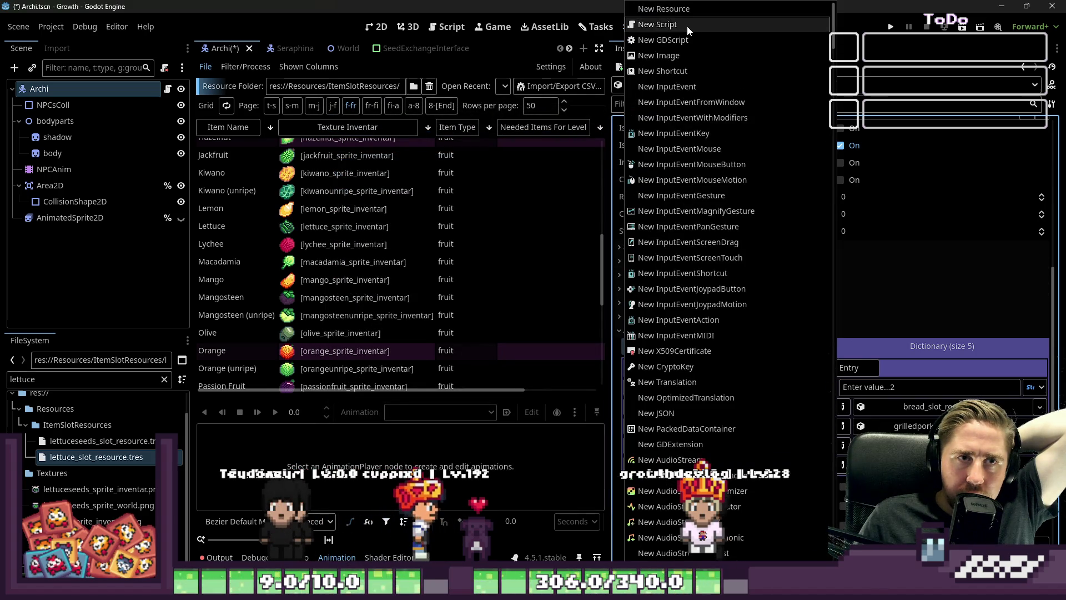
key("Escape")
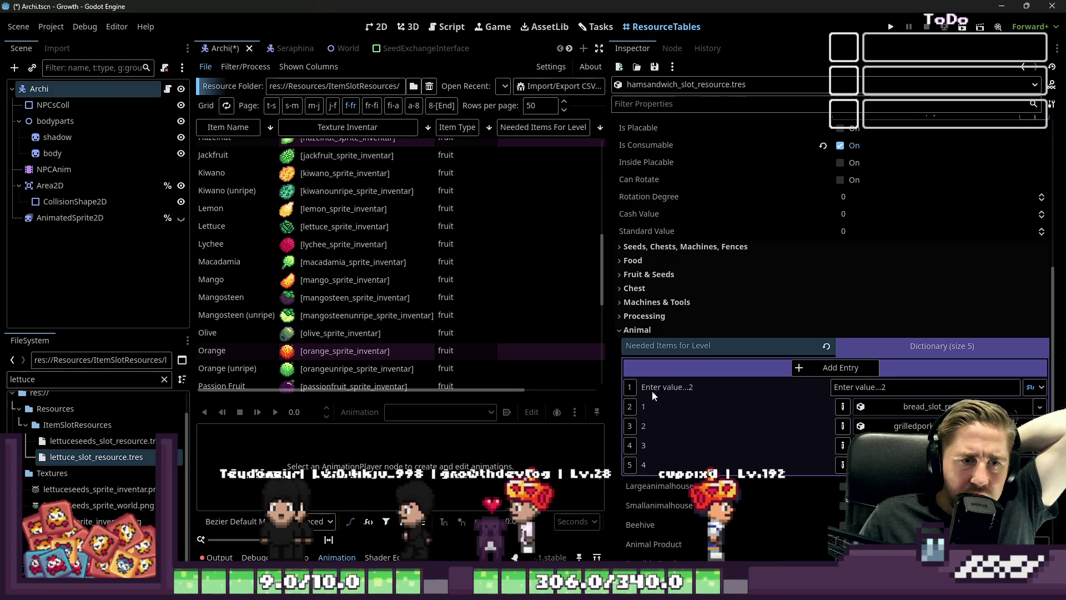
Step: Delete the remaining empty entry so four entries remain, then collapse the dictionary
left_click(911, 345)
left_click(910, 345)
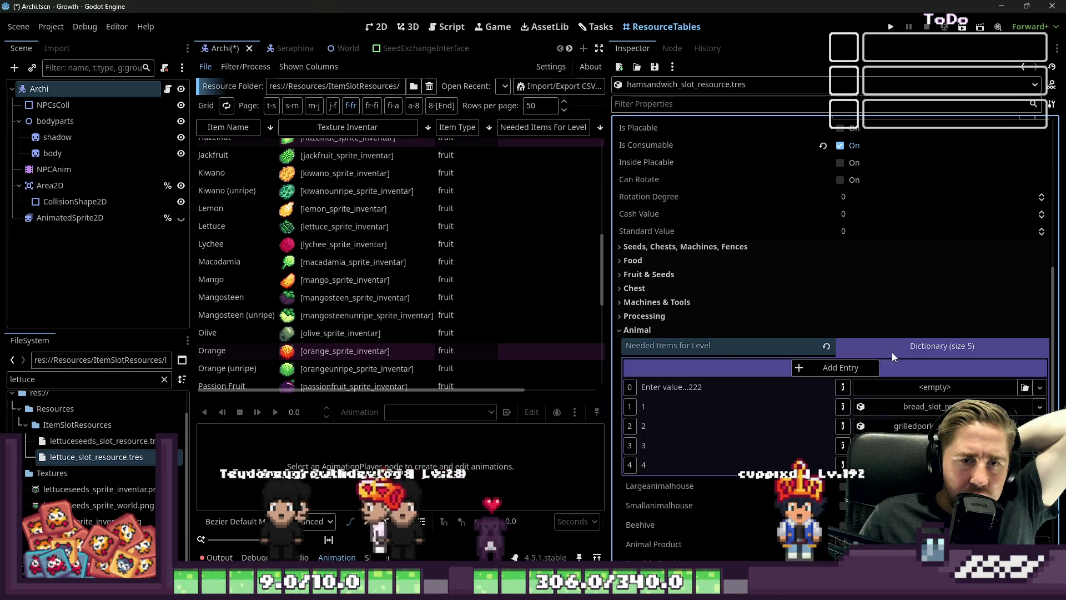
left_click(811, 387)
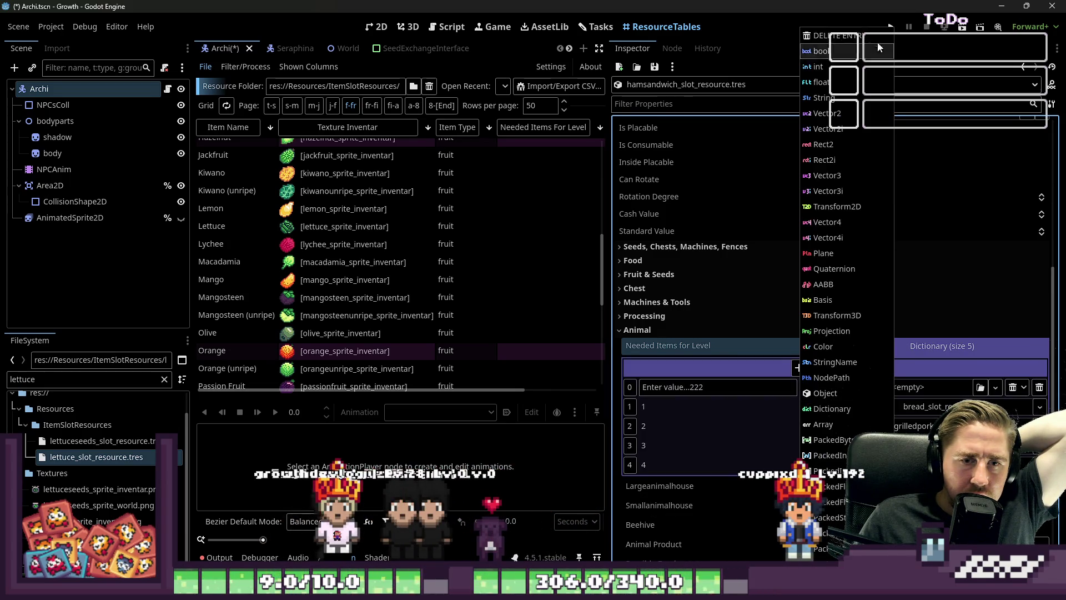
left_click(852, 35)
left_click(904, 349)
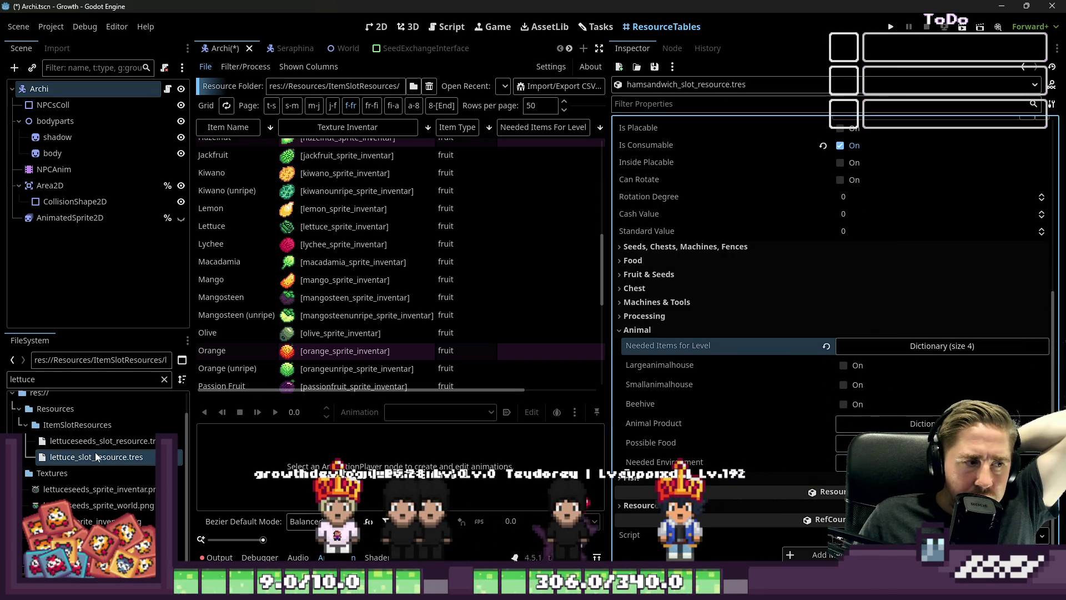
Step: Clear the 'lettuce' filter from the FileSystem panel
scroll(755, 259, "up", 5)
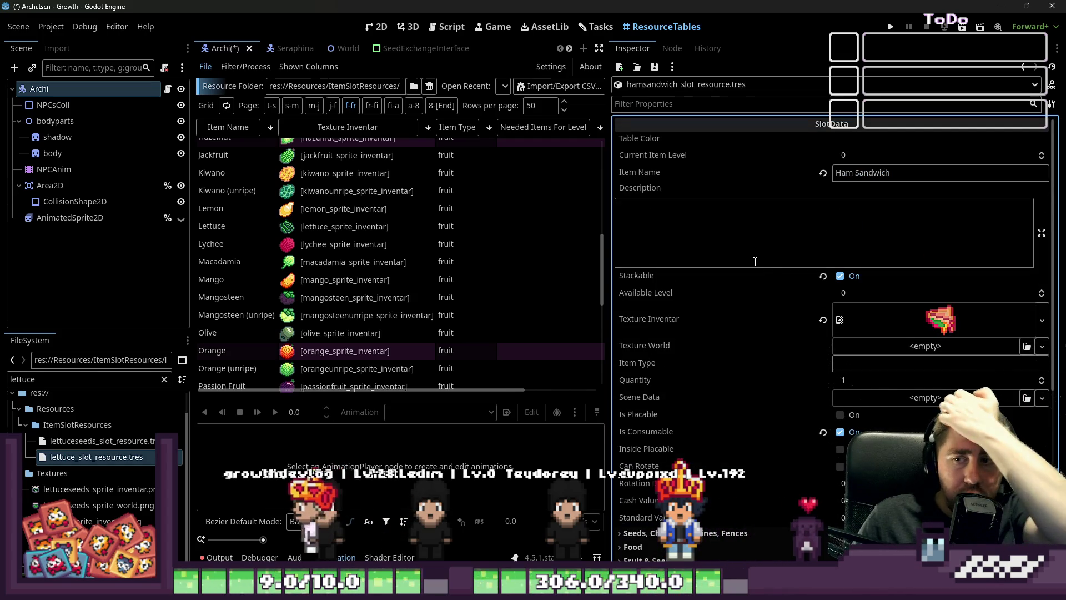
left_click(104, 378)
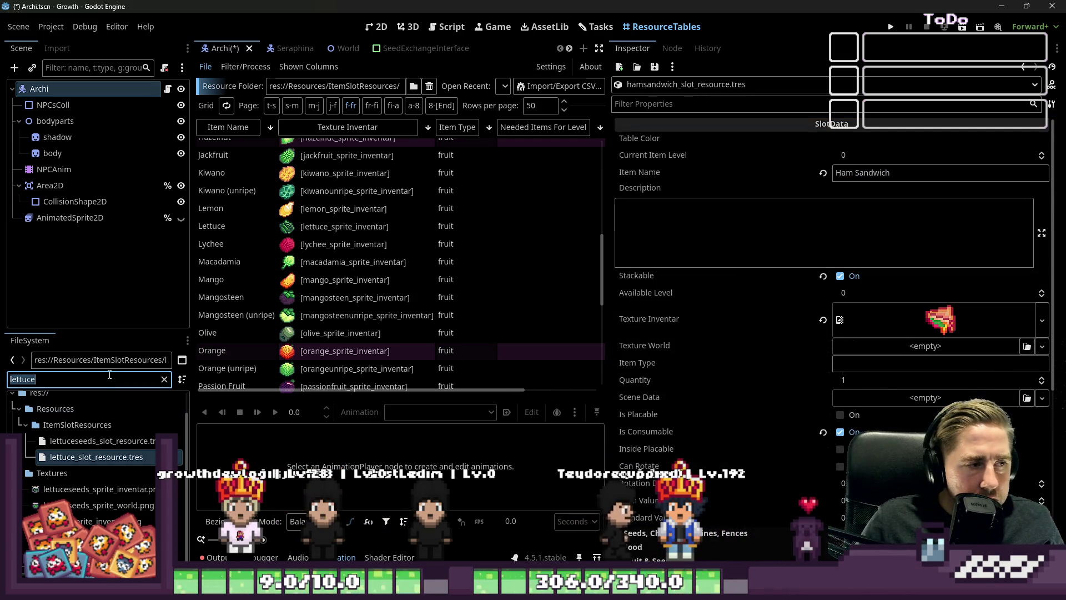
key("BackSpace")
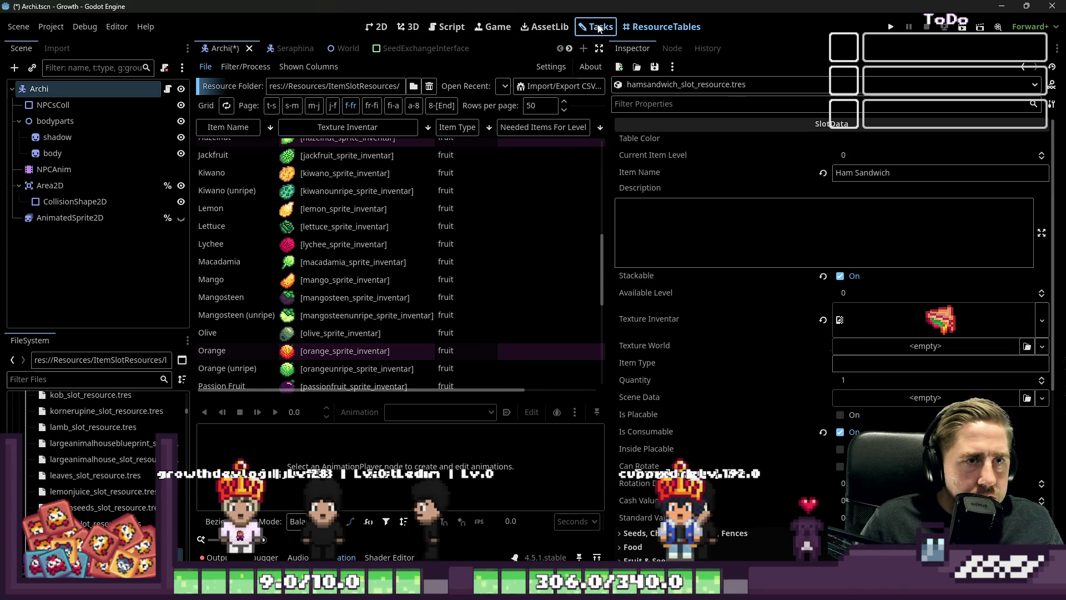
Step: Tick Ham Sandwich in the Tasks board's Todo card and save the Archi scene
left_click(597, 28)
left_click(217, 220)
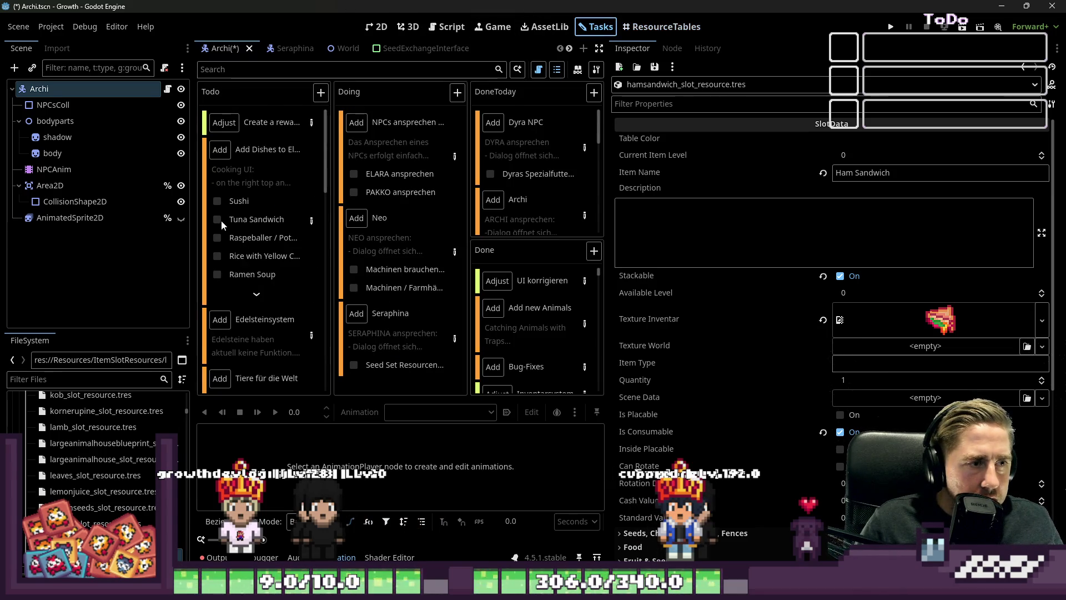
scroll(252, 228, "down", 3)
scroll(275, 272, "down", 5)
scroll(277, 278, "up", 3)
key("ctrl+s")
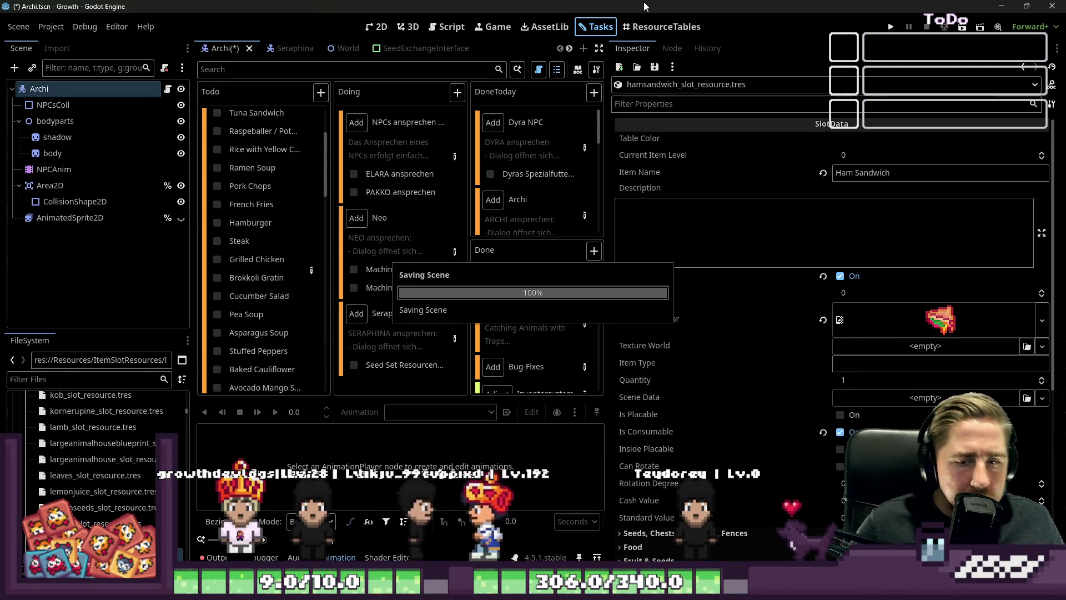